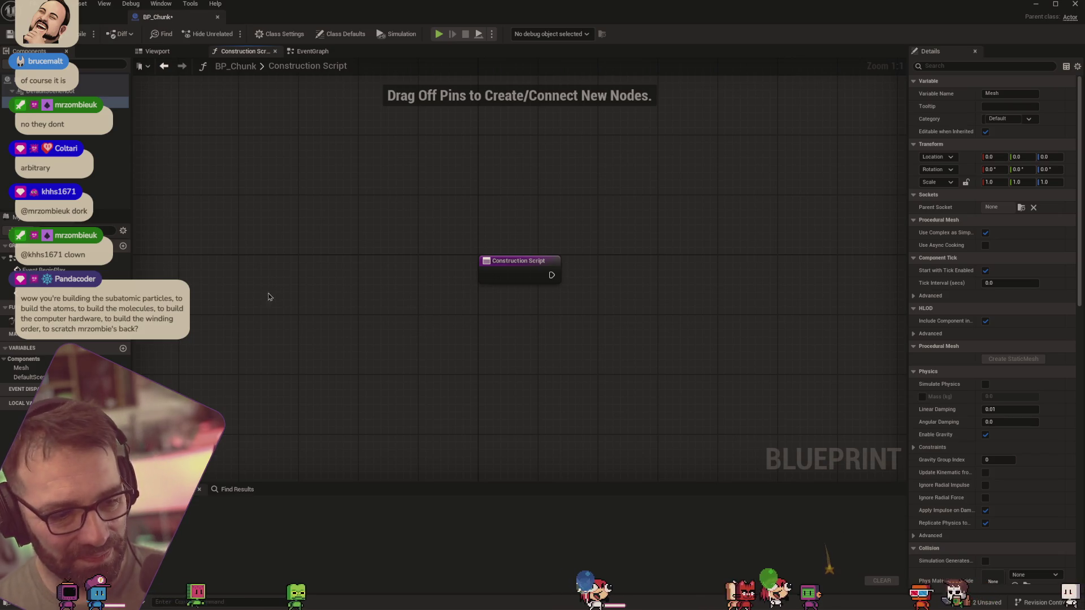
# Add a Verts variable typed as a Vector array, then a second variable named Indices
pyautogui.click(123, 348)
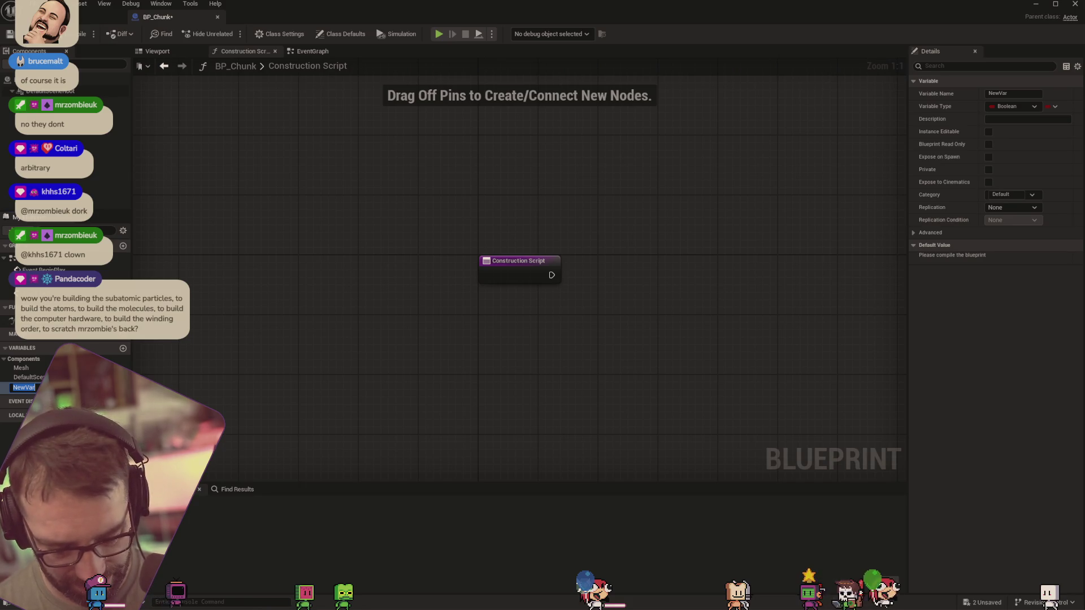
pyautogui.press('BackSpace')
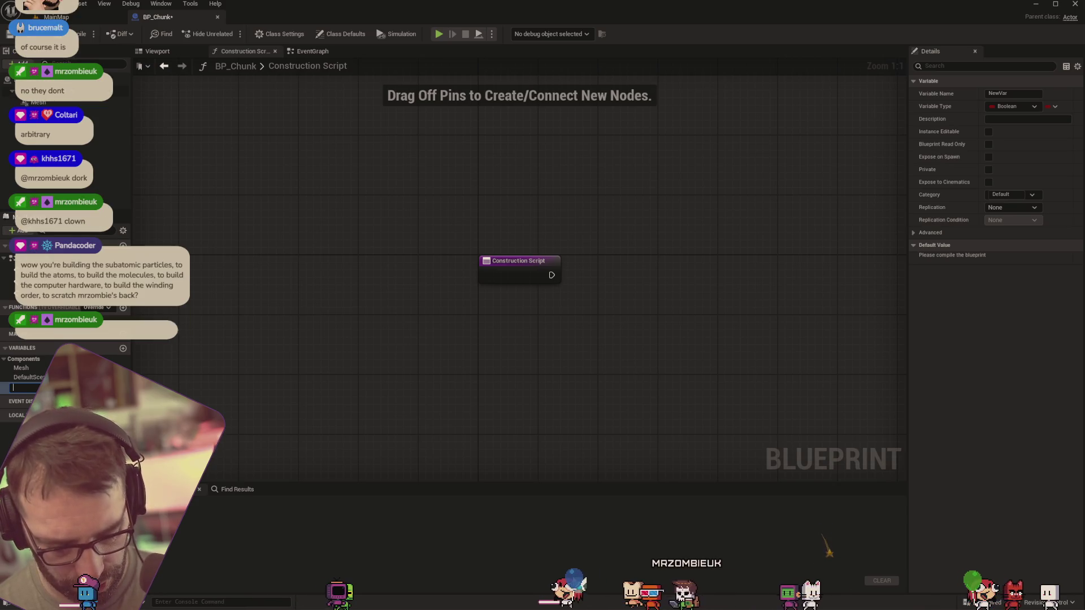
pyautogui.write('Verts')
pyautogui.press('Return')
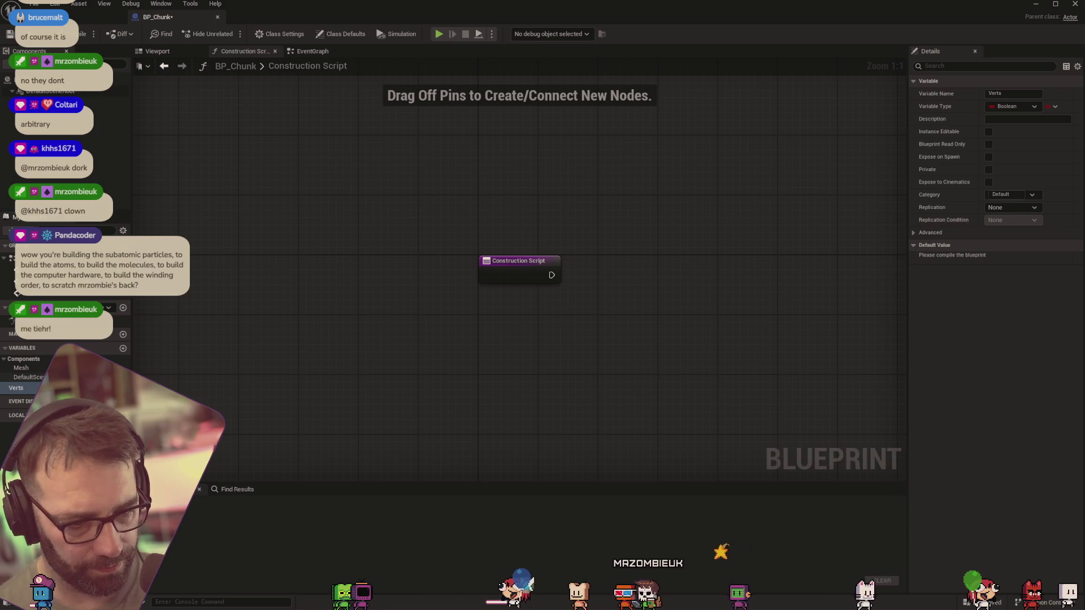
pyautogui.click(115, 388)
pyautogui.click(204, 489)
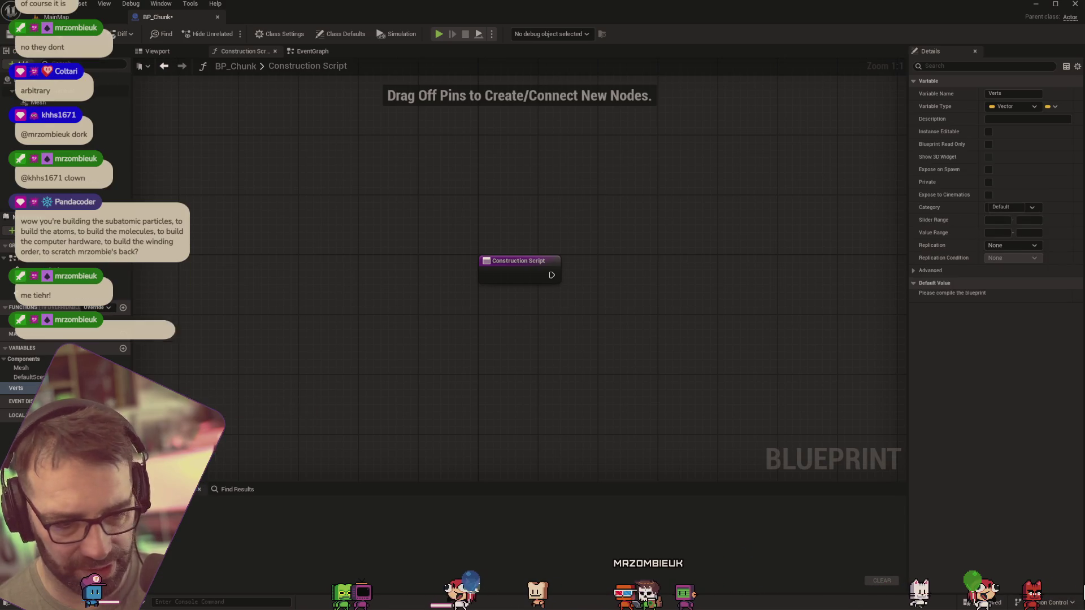
pyautogui.click(1052, 106)
pyautogui.click(1042, 133)
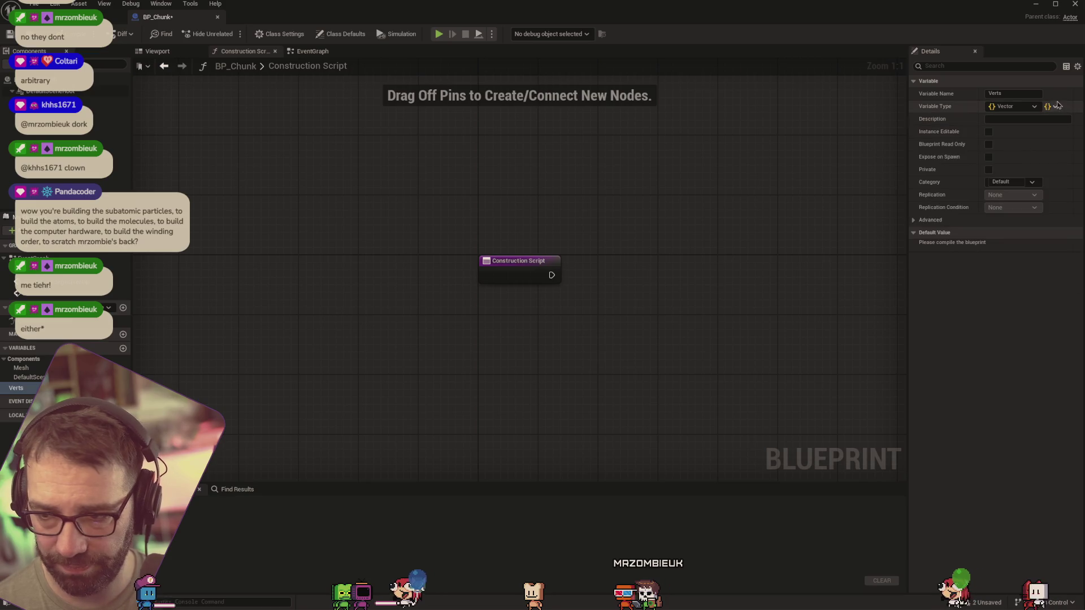
pyautogui.click(1052, 106)
pyautogui.click(1043, 133)
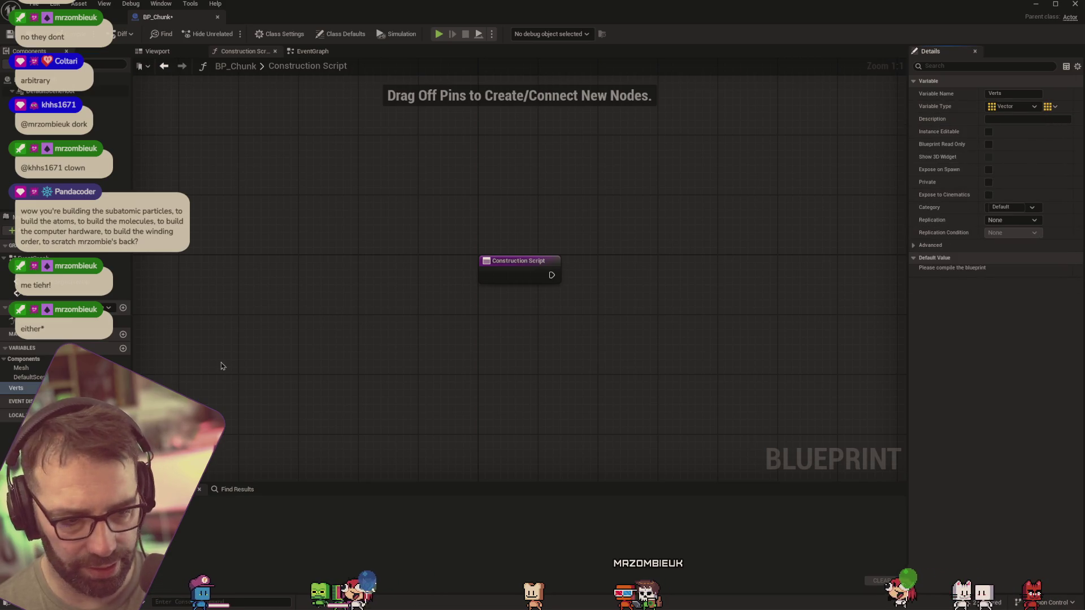
pyautogui.click(123, 349)
pyautogui.write('Indexes')
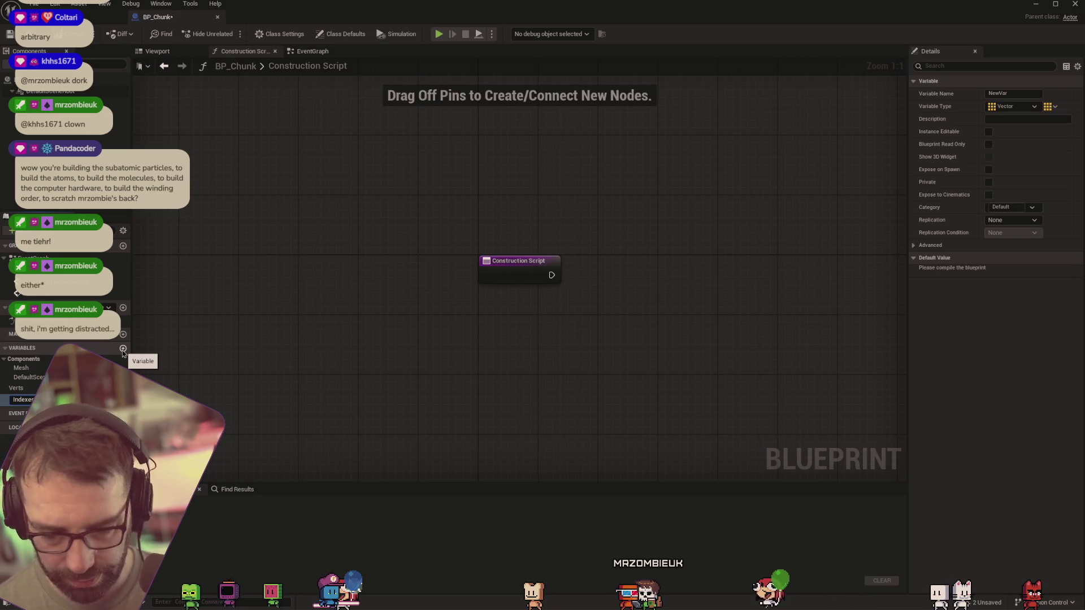
pyautogui.press('Return')
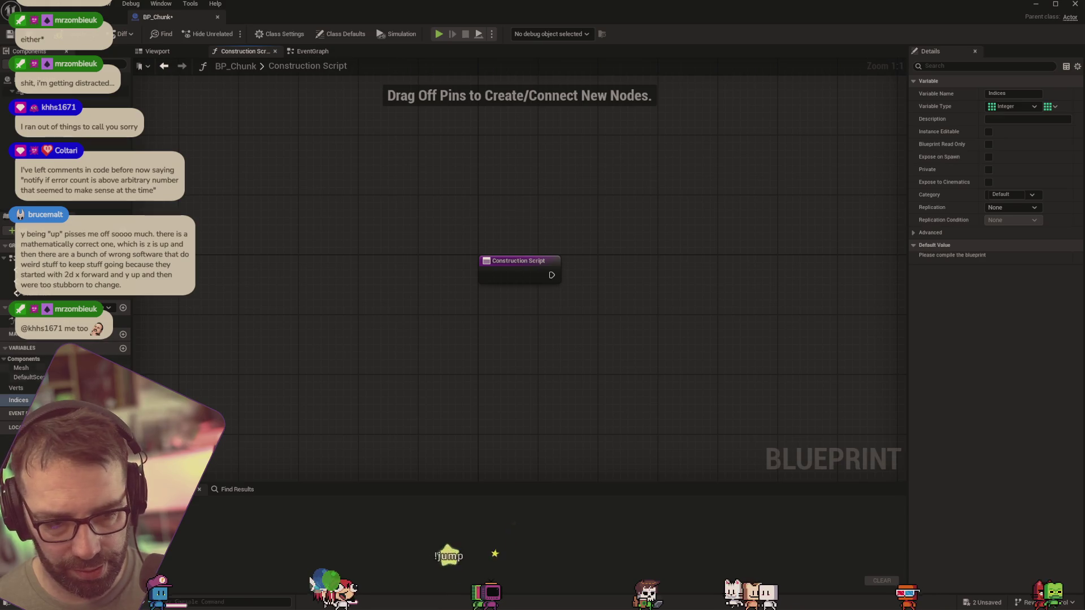
# Place a Verts getter node above the Construction Script entry
pyautogui.moveTo(16, 388)
pyautogui.mouseDown()
pyautogui.moveTo(394, 360)
pyautogui.moveTo(488, 323)
pyautogui.mouseUp()
pyautogui.click(417, 375)
pyautogui.moveTo(541, 186); pyautogui.dragTo(517, 176)
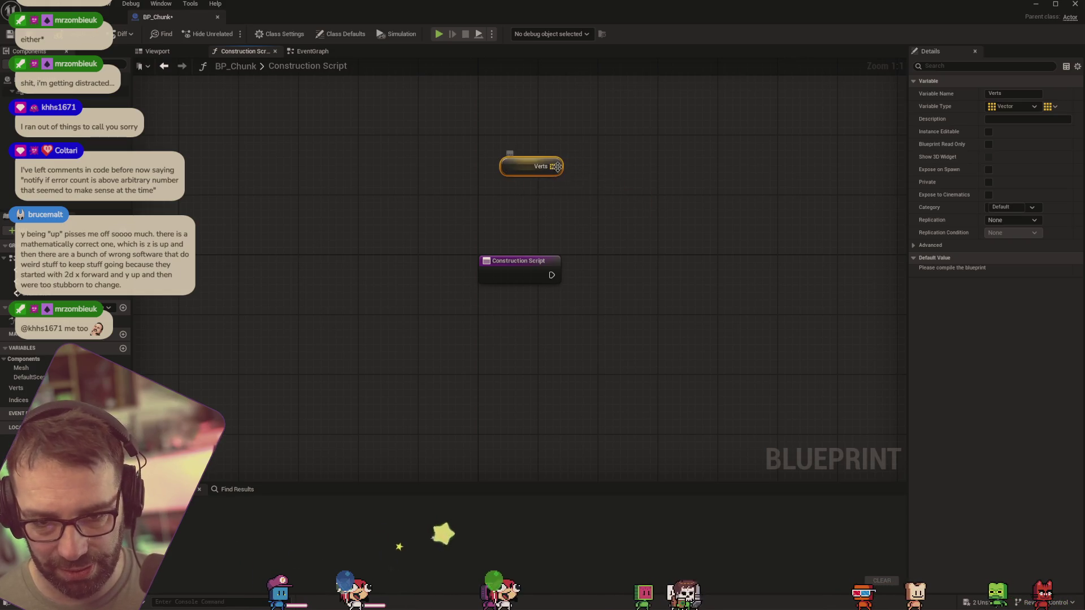
# Add a Make Vector node via 'makevec' and duplicate it into three stacked copies
pyautogui.rightClick(591, 206)
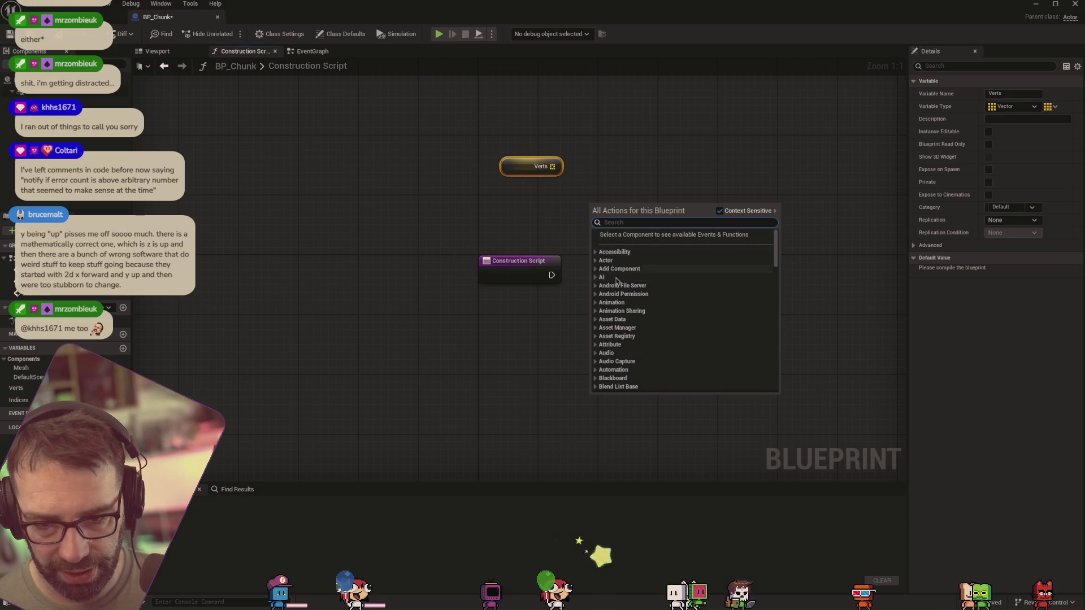
pyautogui.write('makevec')
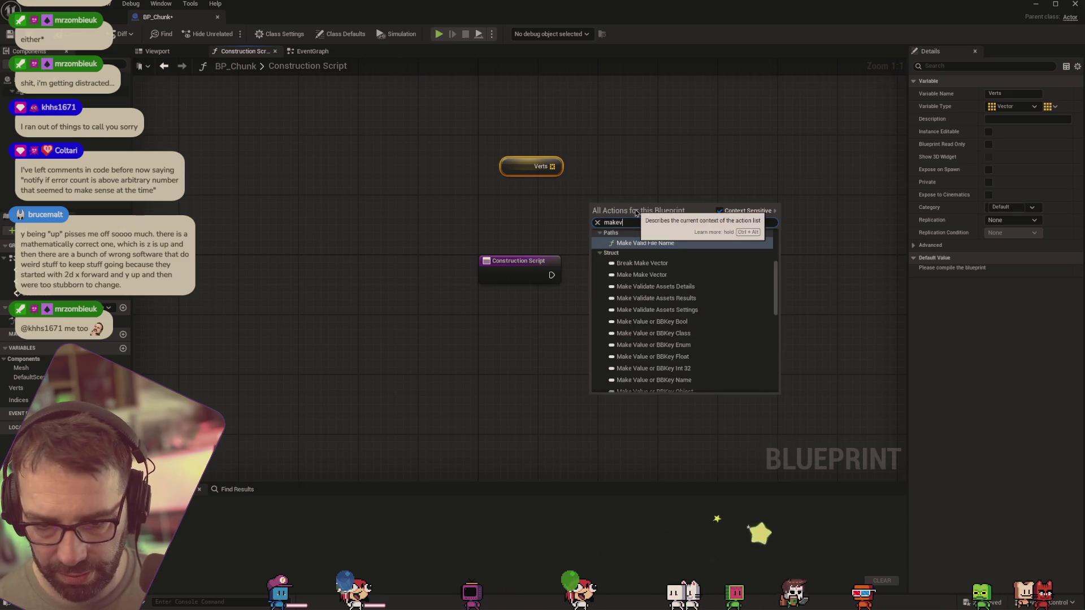
pyautogui.click(620, 243)
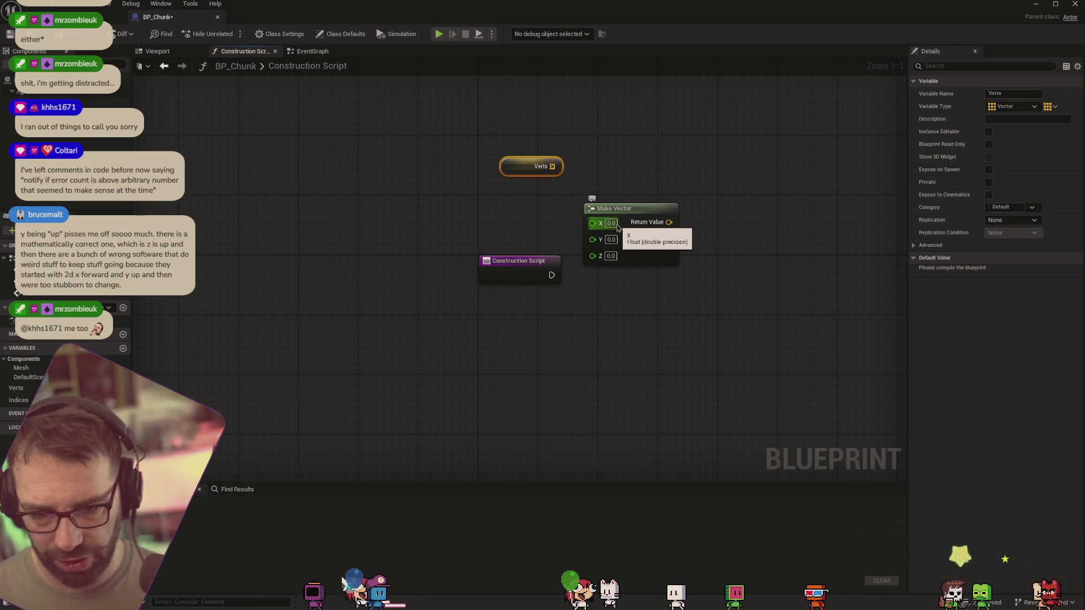
pyautogui.click(611, 224)
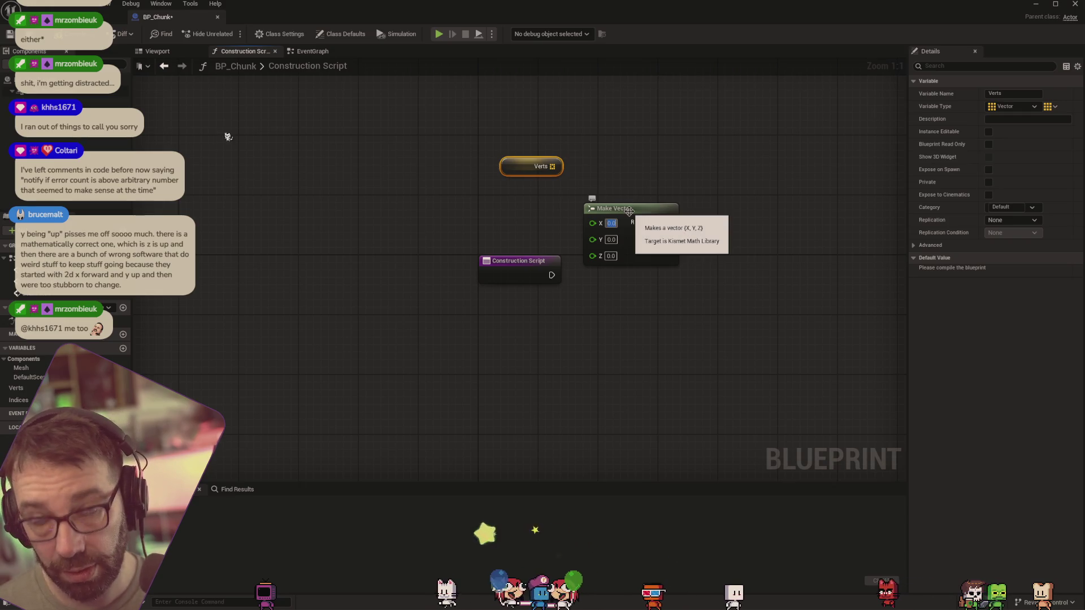
pyautogui.moveTo(634, 215); pyautogui.dragTo(637, 196)
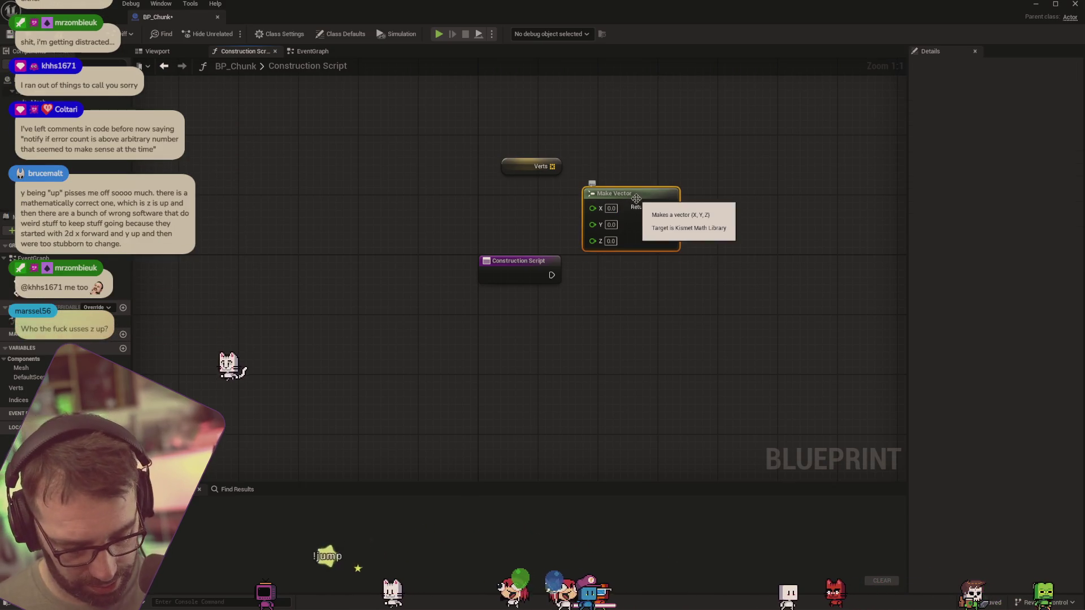
pyautogui.click(636, 196)
pyautogui.hotkey('ctrl', 'd')
pyautogui.moveTo(701, 195)
pyautogui.mouseDown()
pyautogui.moveTo(651, 269)
pyautogui.moveTo(629, 265)
pyautogui.mouseUp()
pyautogui.hotkey('ctrl', 'd')
pyautogui.moveTo(717, 287); pyautogui.dragTo(651, 330)
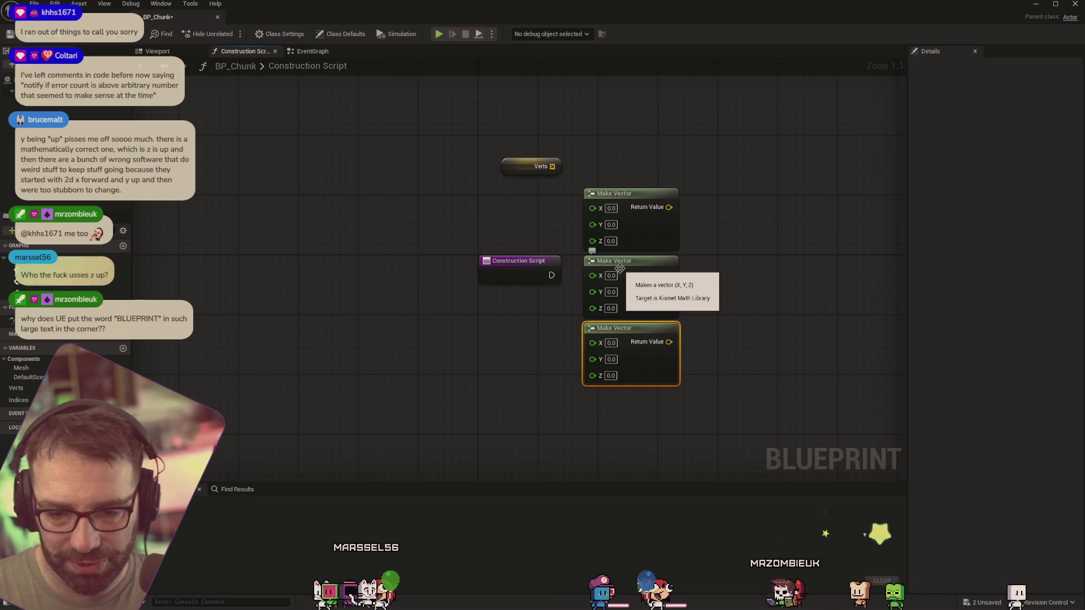
# Set the middle vector to (0,1,0) and the lower vector to (1,1,0)
pyautogui.click(611, 292)
pyautogui.write('1')
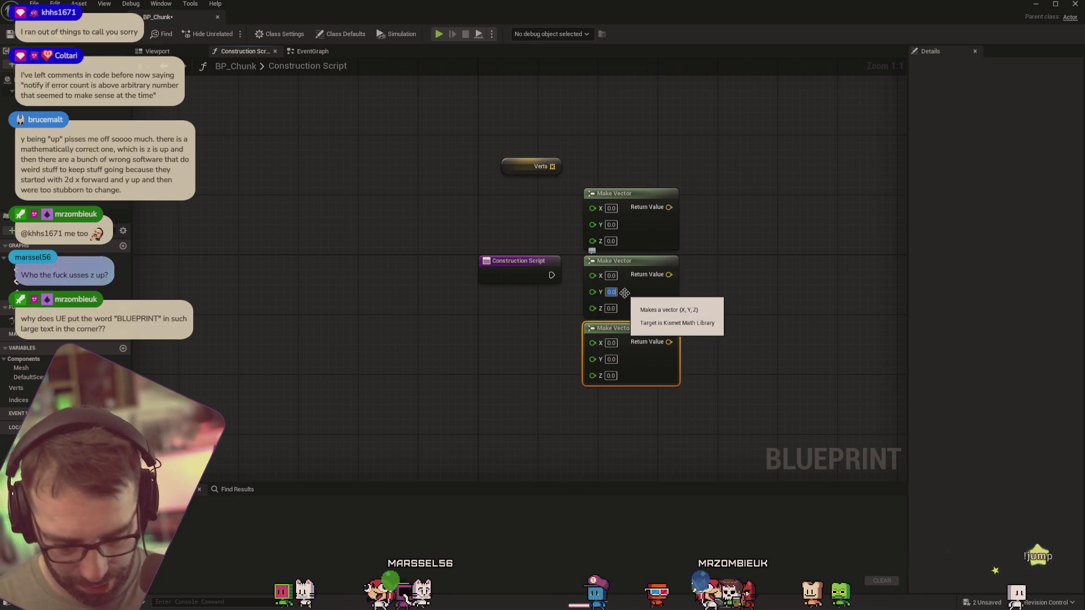
pyautogui.click(611, 342)
pyautogui.write('1')
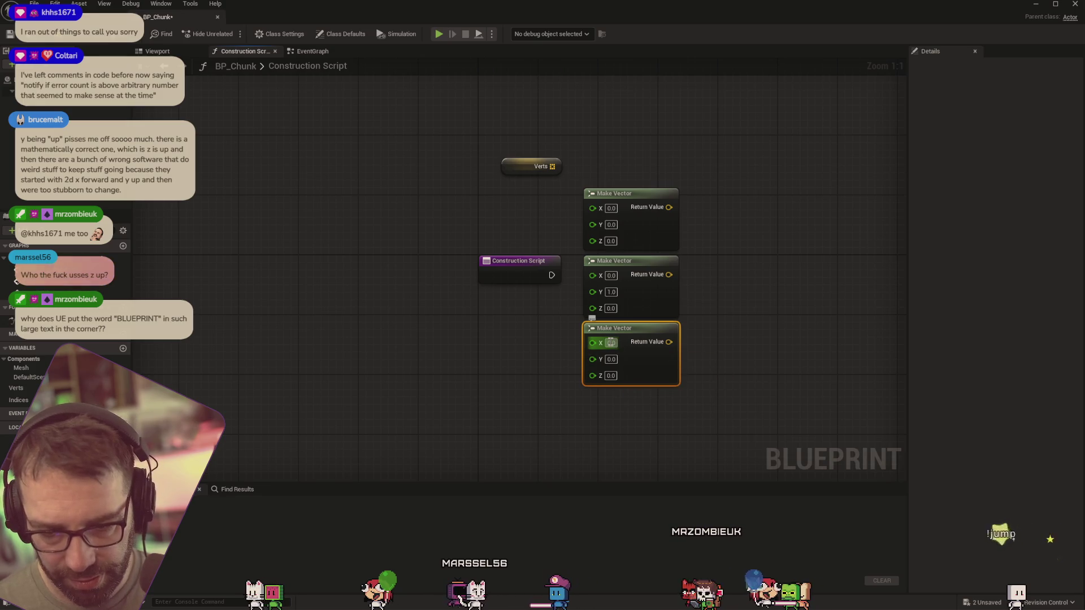
pyautogui.click(610, 359)
pyautogui.write('1')
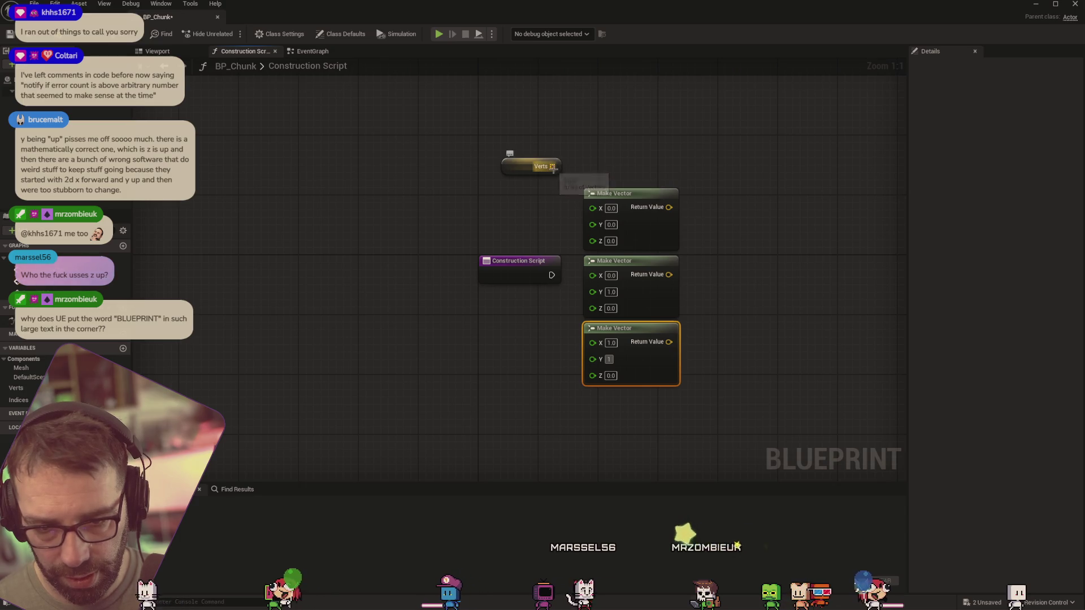
# Add an array ADD node on Verts and feed it the first vector (0,0,0)
pyautogui.moveTo(553, 167); pyautogui.dragTo(737, 186)
pyautogui.write('add')
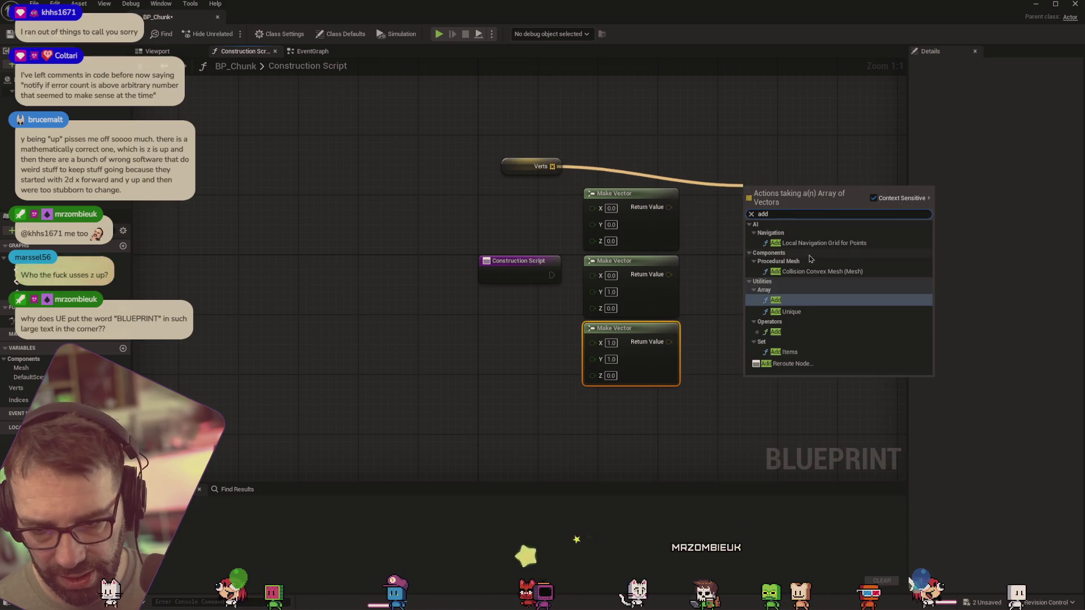
pyautogui.click(790, 272)
pyautogui.moveTo(803, 192); pyautogui.dragTo(782, 176)
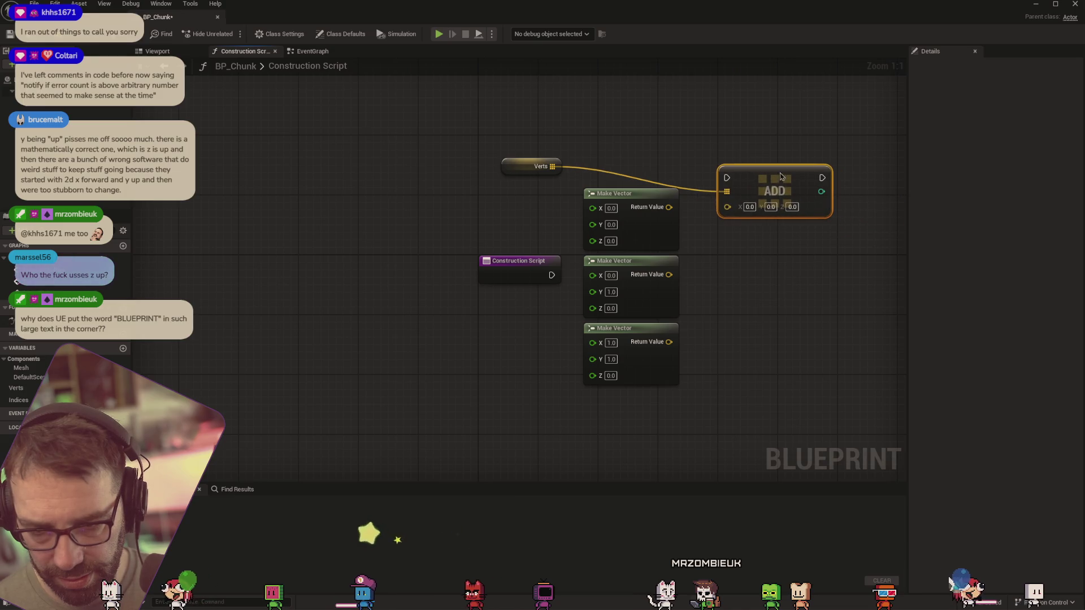
pyautogui.moveTo(670, 208); pyautogui.dragTo(728, 207)
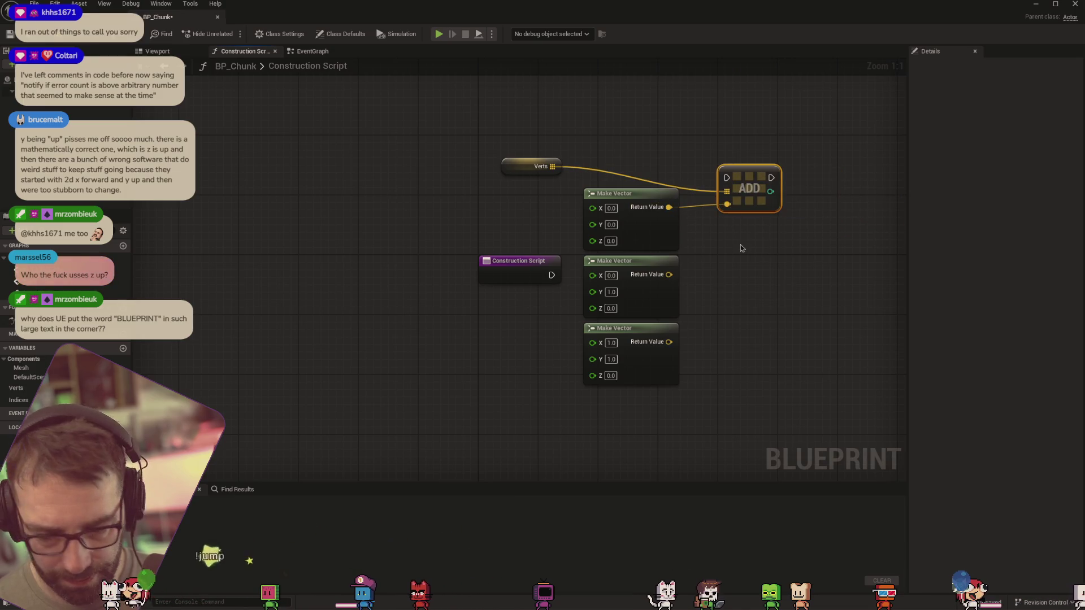
pyautogui.click(788, 214)
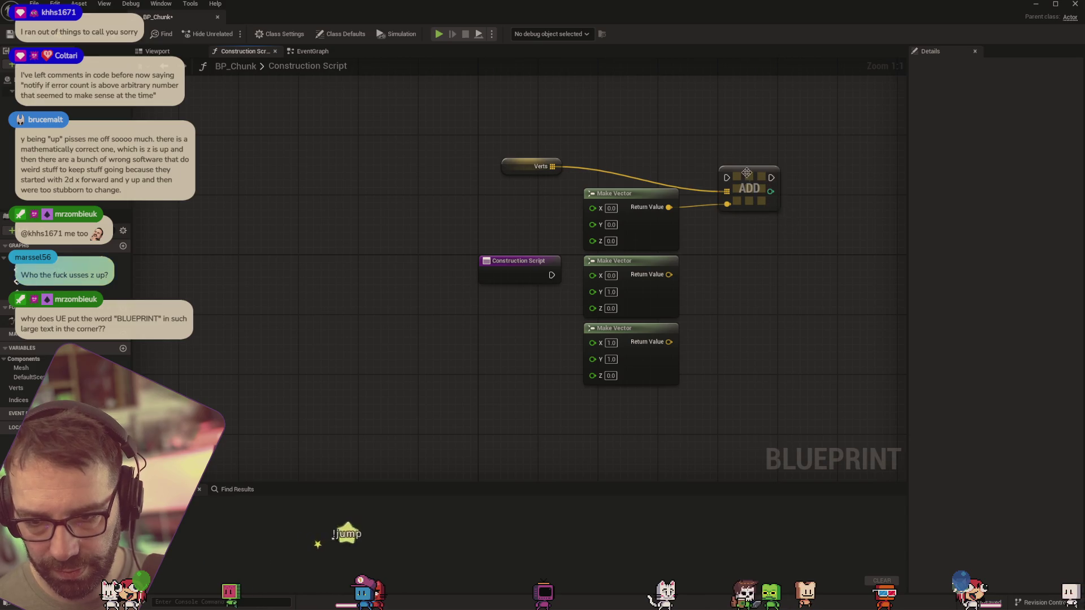
# Copy the ADD into three, wire the other vectors, chain exec, and add an Indices getter
pyautogui.hotkey('ctrl', 'c')
pyautogui.hotkey('ctrl', 'v')
pyautogui.moveTo(749, 248)
pyautogui.mouseDown()
pyautogui.moveTo(757, 236)
pyautogui.moveTo(755, 295)
pyautogui.mouseUp()
pyautogui.hotkey('ctrl', 'v')
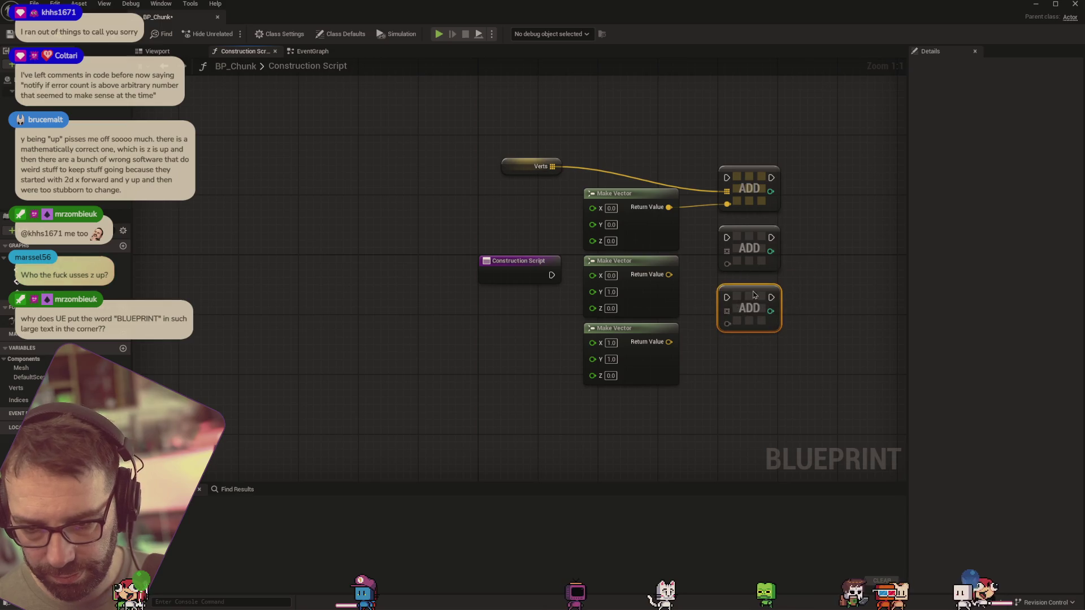
pyautogui.moveTo(668, 275); pyautogui.dragTo(727, 264)
pyautogui.moveTo(668, 341); pyautogui.dragTo(727, 323)
pyautogui.moveTo(543, 278)
pyautogui.mouseDown()
pyautogui.moveTo(726, 177)
pyautogui.moveTo(725, 297)
pyautogui.mouseUp()
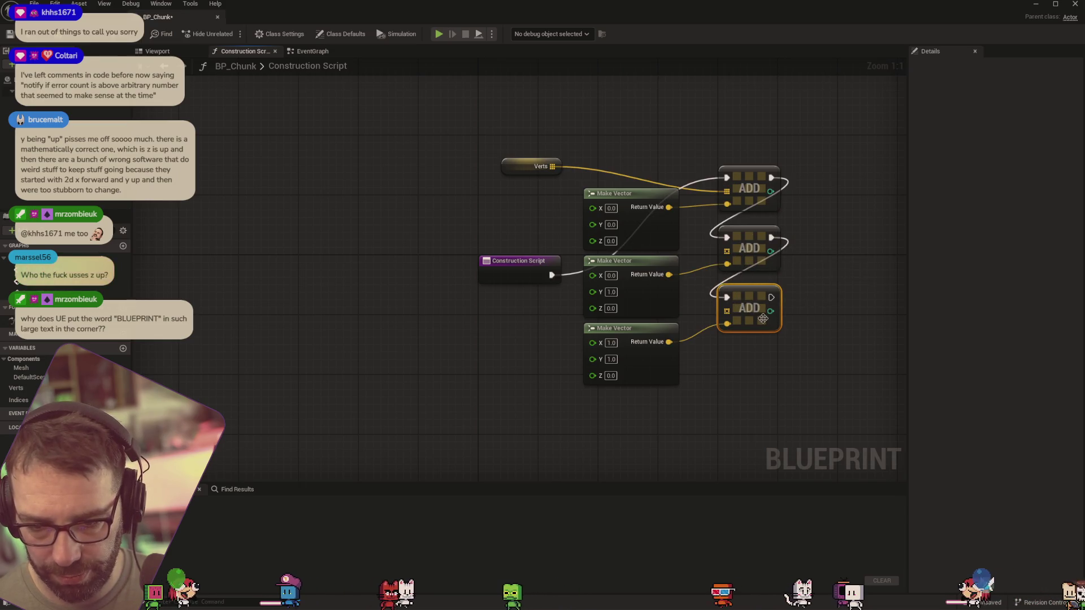
pyautogui.moveTo(739, 388); pyautogui.dragTo(673, 299)
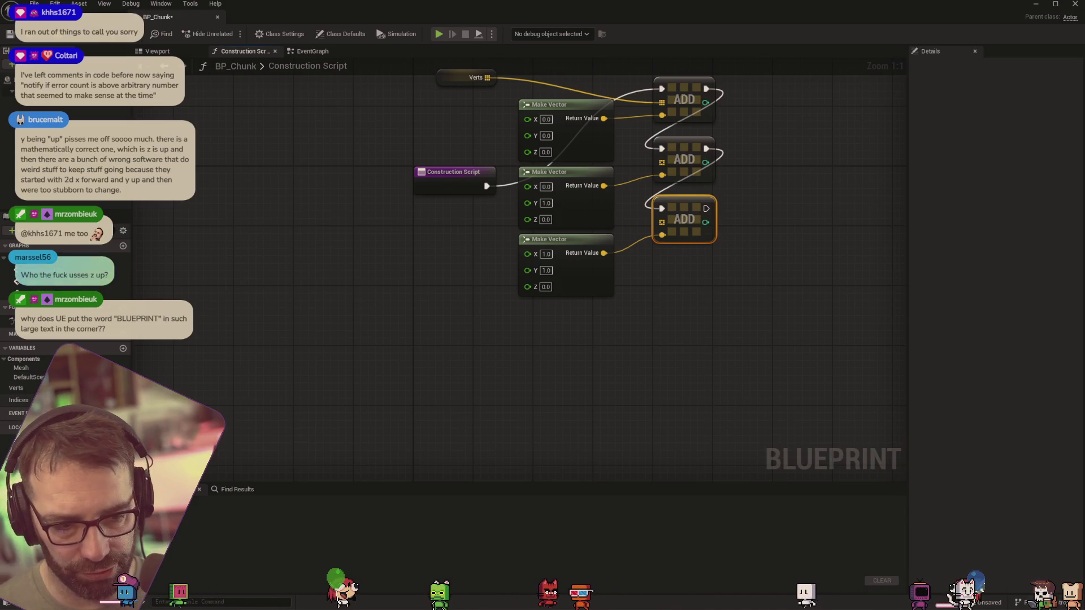
pyautogui.moveTo(18, 400); pyautogui.dragTo(698, 333)
pyautogui.click(602, 371)
pyautogui.moveTo(629, 354); pyautogui.dragTo(697, 342)
pyautogui.write('add')
pyautogui.press('Return')
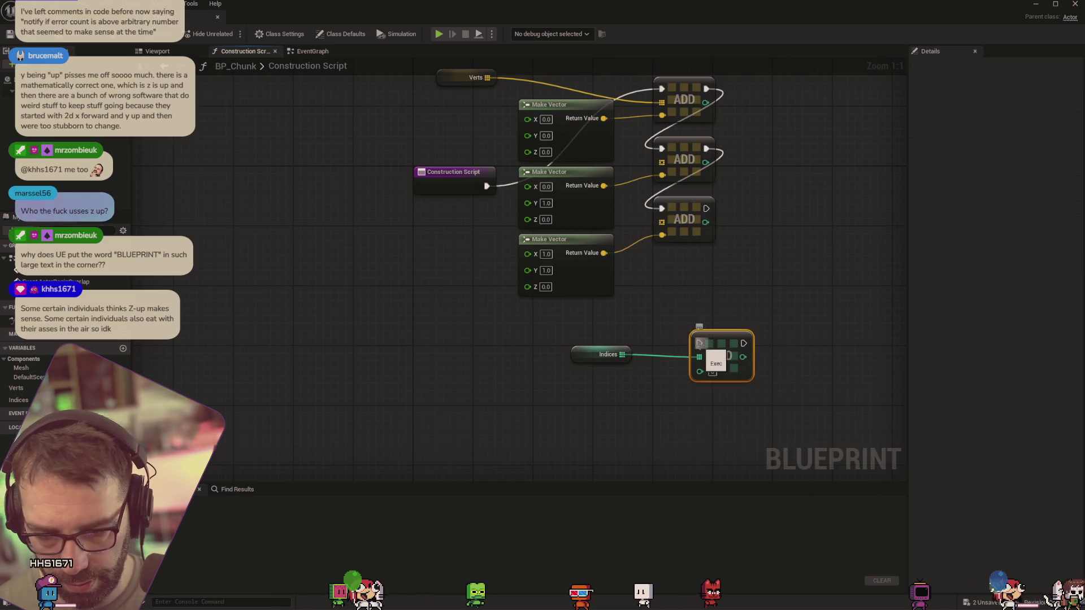
pyautogui.hotkey('ctrl', 'd')
pyautogui.keyDown('ctrl'); pyautogui.click(733, 341); pyautogui.keyUp('ctrl')
pyautogui.moveTo(734, 341)
pyautogui.mouseDown()
pyautogui.moveTo(741, 333)
pyautogui.moveTo(765, 363)
pyautogui.moveTo(737, 388)
pyautogui.moveTo(728, 442)
pyautogui.mouseUp()
pyautogui.click(774, 350)
pyautogui.hotkey('ctrl', 'd')
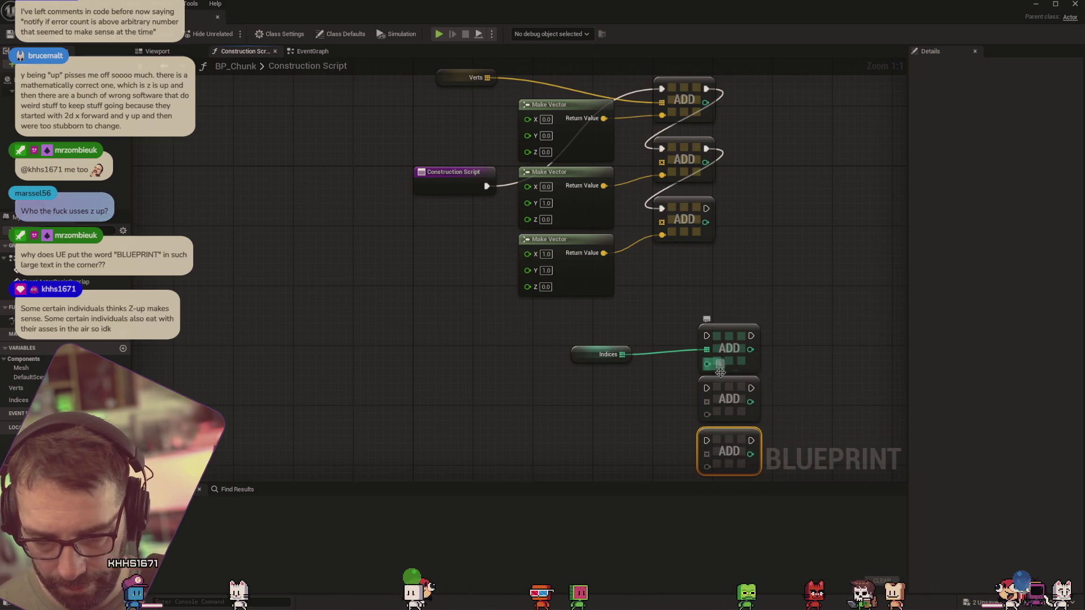
pyautogui.moveTo(622, 354); pyautogui.dragTo(706, 401)
pyautogui.moveTo(621, 354); pyautogui.dragTo(707, 457)
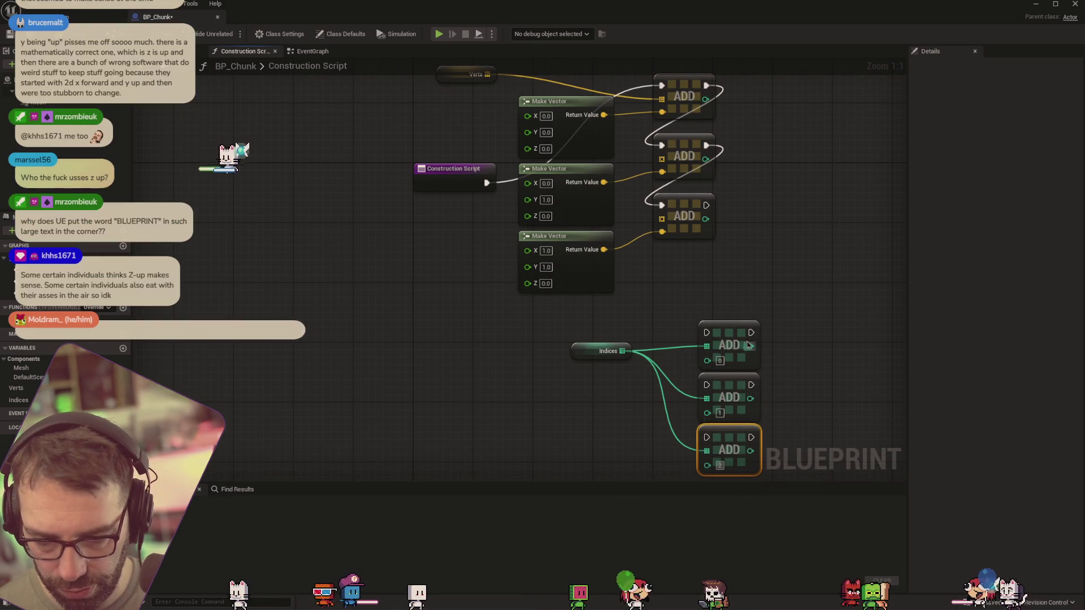
pyautogui.moveTo(706, 200)
pyautogui.mouseDown()
pyautogui.moveTo(726, 226)
pyautogui.moveTo(702, 322)
pyautogui.moveTo(706, 437)
pyautogui.mouseUp()
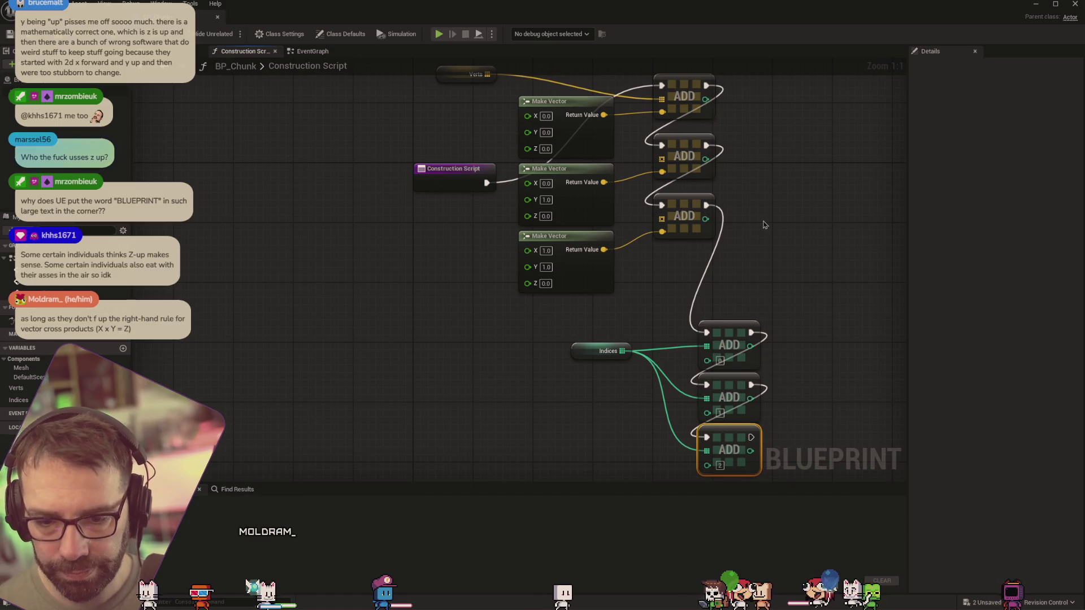
pyautogui.scroll(1, 765, 228)
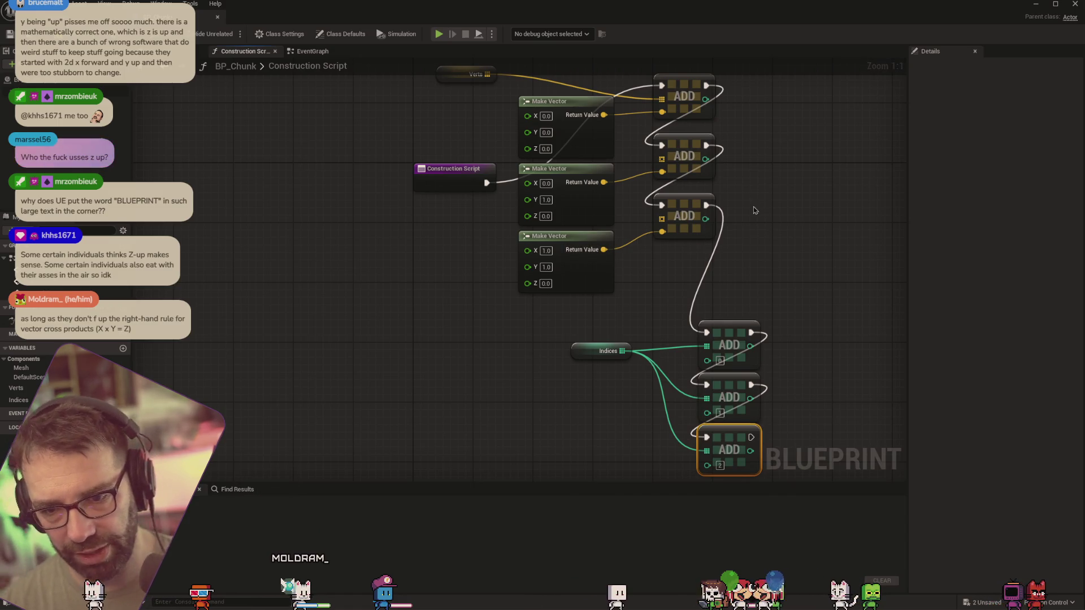
# Zoom the graph out to -3 to see all vertex and index Add nodes
pyautogui.scroll(-3, 757, 202)
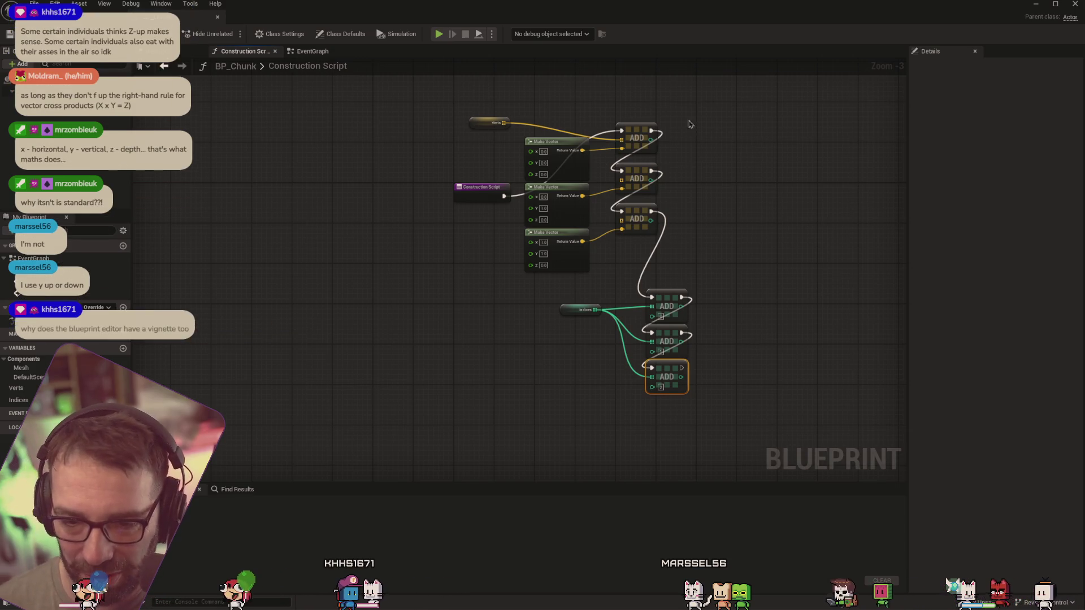
# Adjust the graph zoom back to about -1 over the Verts and Indices Add nodes
pyautogui.scroll(3, 644, 181)
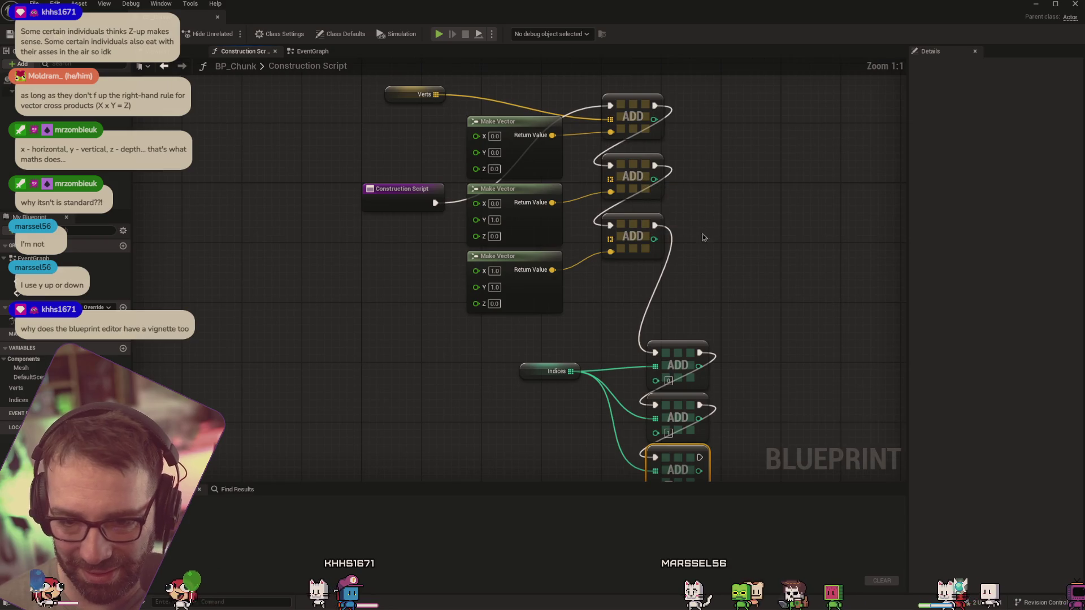
pyautogui.scroll(-3, 634, 162)
pyautogui.scroll(3, 633, 181)
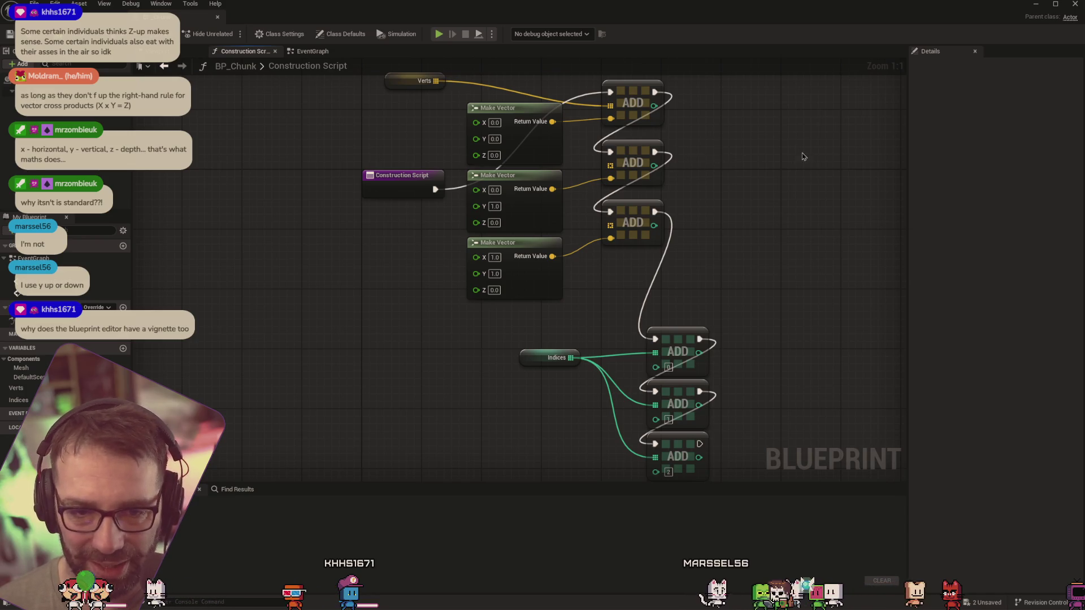
pyautogui.scroll(-1, 740, 269)
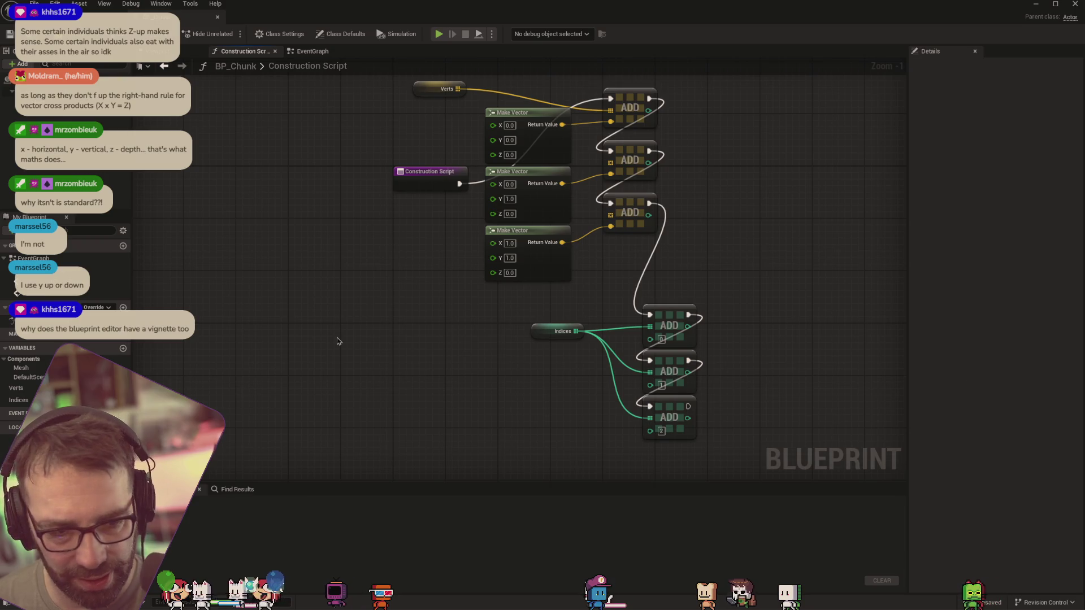
# Search the node list for 'procedural mesh' actions, then dismiss the list
pyautogui.rightClick(746, 237)
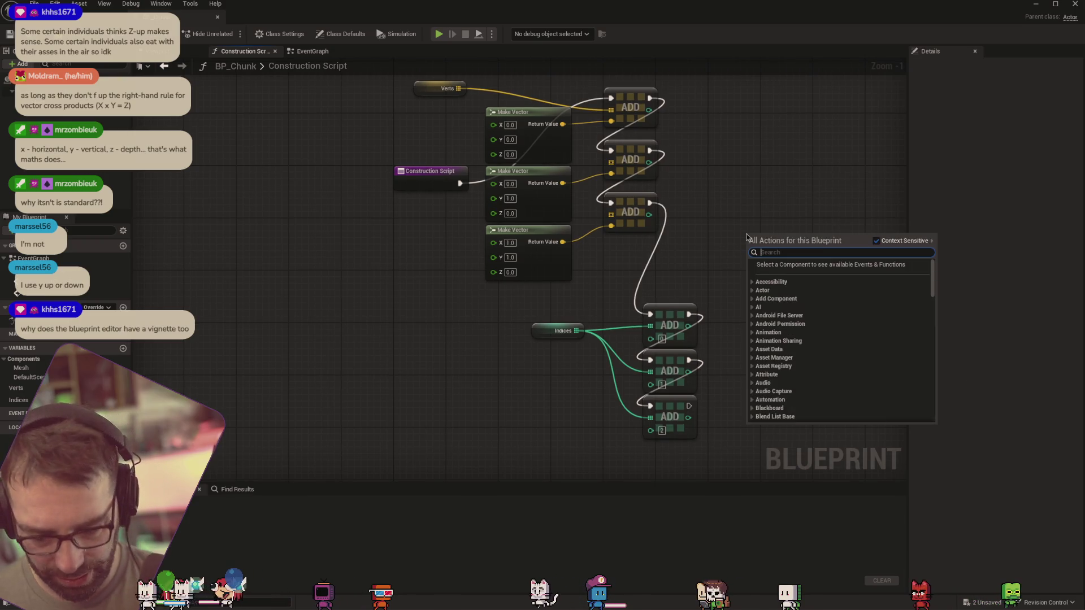
pyautogui.write('proce')
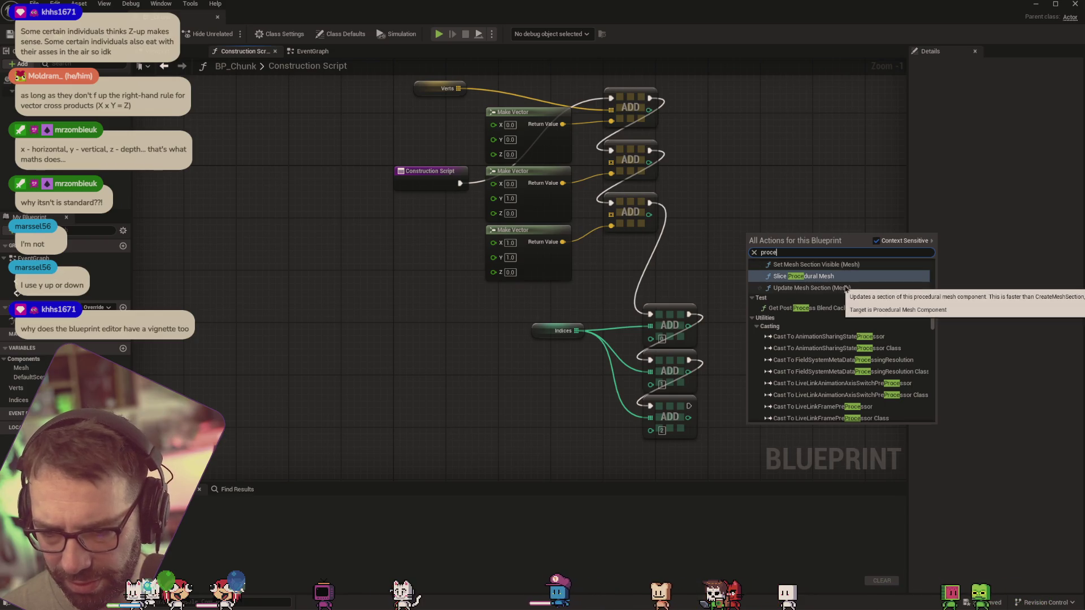
pyautogui.write('d')
pyautogui.press('BackSpace')
pyautogui.press('BackSpace')
pyautogui.press('BackSpace')
pyautogui.write('dural')
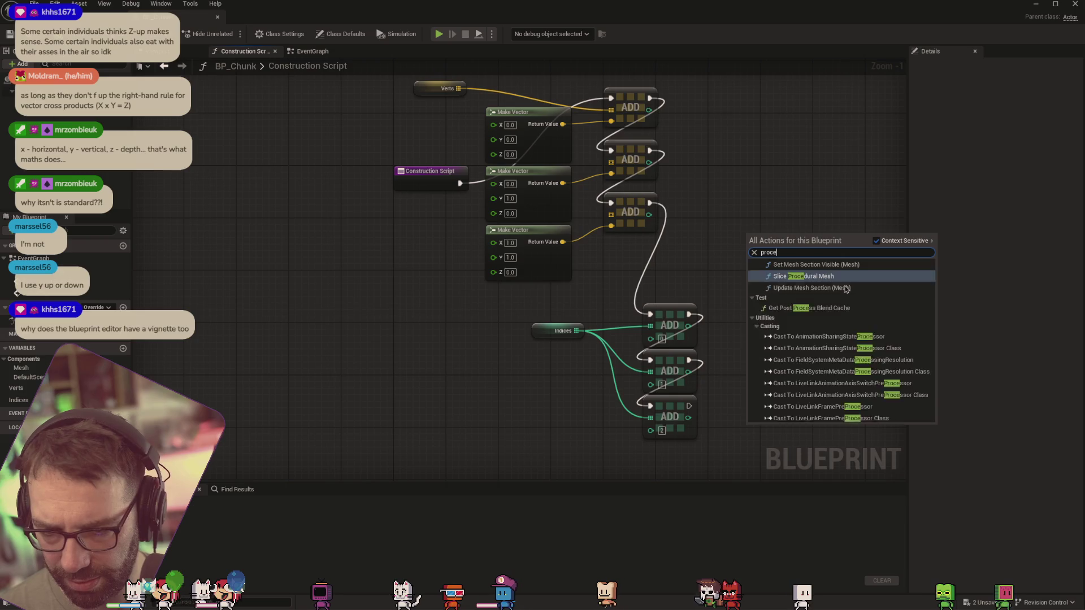
pyautogui.write(' mesh')
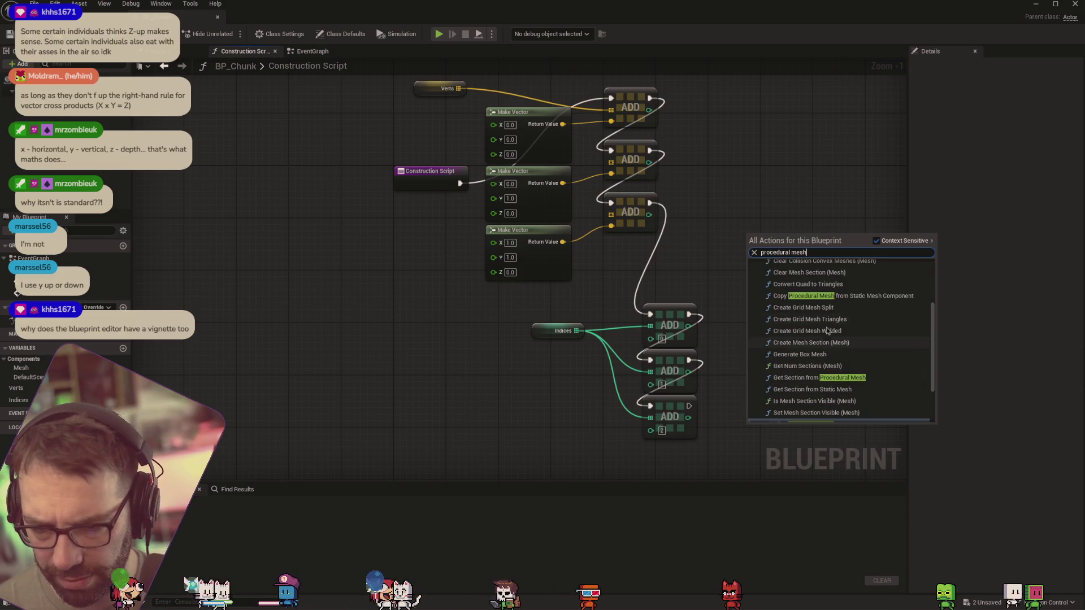
pyautogui.scroll(3, 807, 311)
pyautogui.scroll(2, 805, 306)
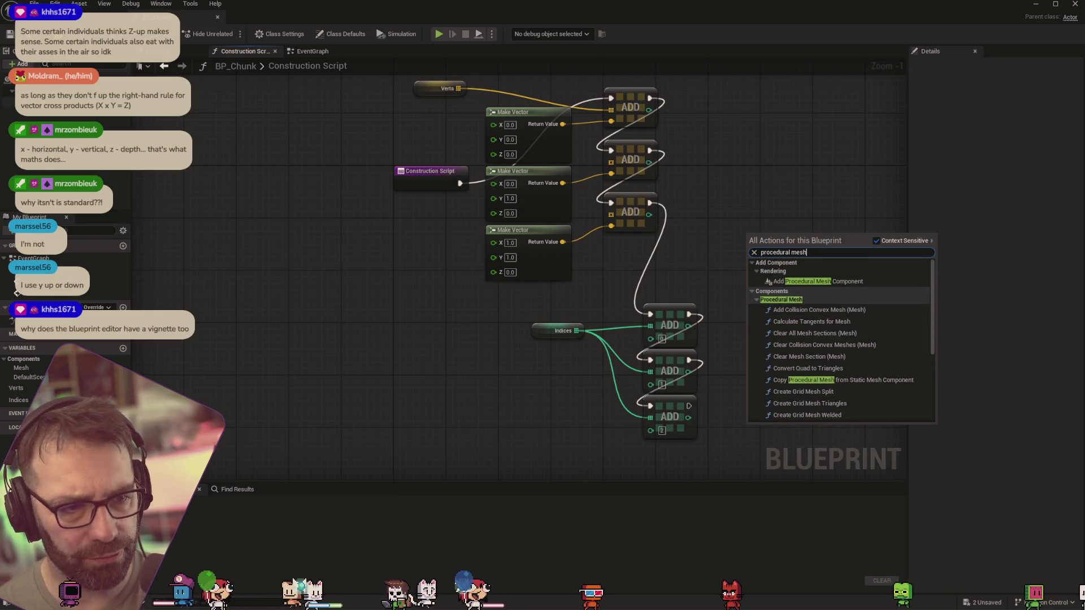
pyautogui.click(791, 266)
# Place a Mesh getter feeding a trial Set Mesh Section Visible node, shifted left
pyautogui.moveTo(709, 206)
pyautogui.mouseDown()
pyautogui.moveTo(784, 199)
pyautogui.moveTo(819, 232)
pyautogui.mouseUp()
pyautogui.write('set')
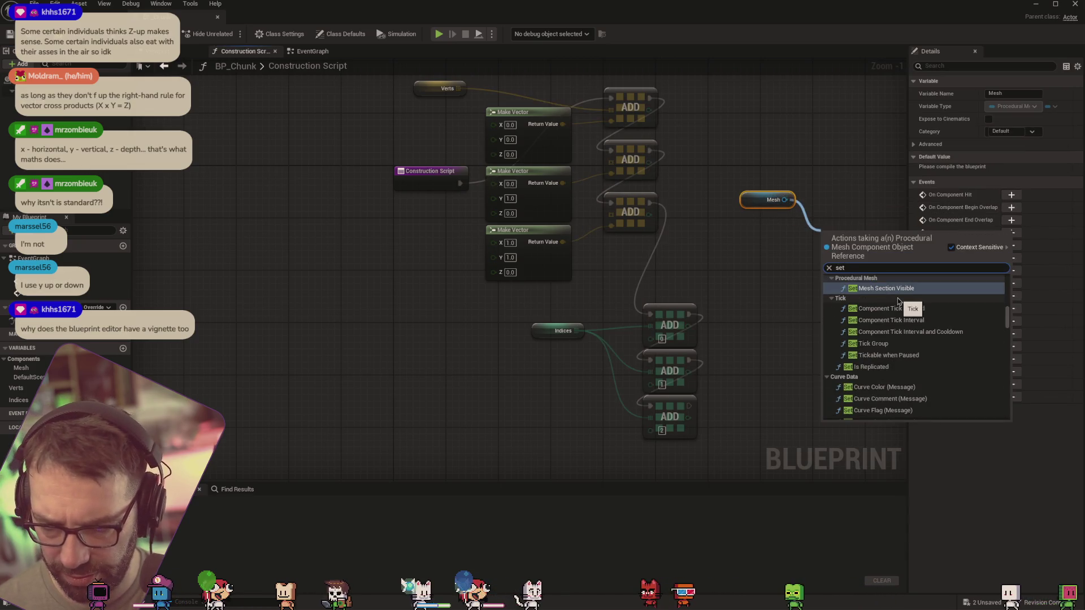
pyautogui.press('Return')
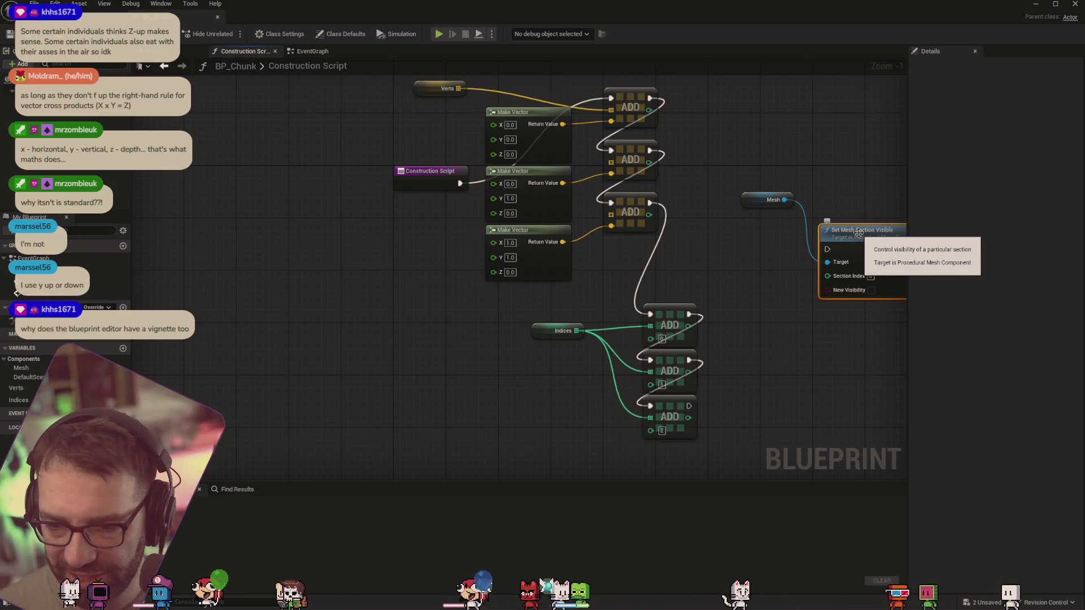
pyautogui.moveTo(834, 229); pyautogui.dragTo(739, 170)
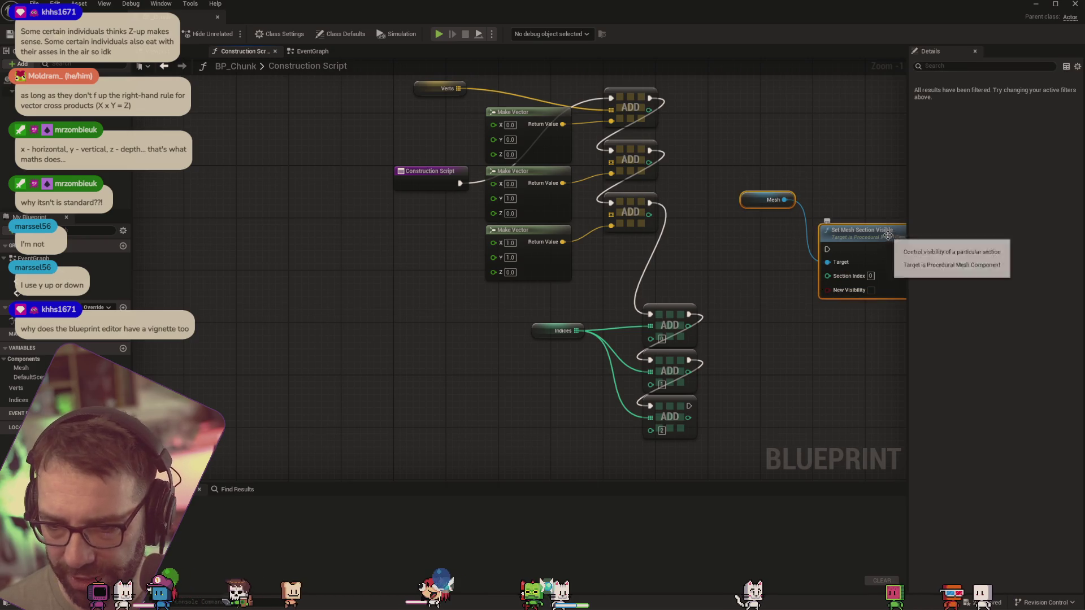
pyautogui.moveTo(825, 233); pyautogui.dragTo(760, 232)
pyautogui.click(838, 344)
pyautogui.click(798, 232)
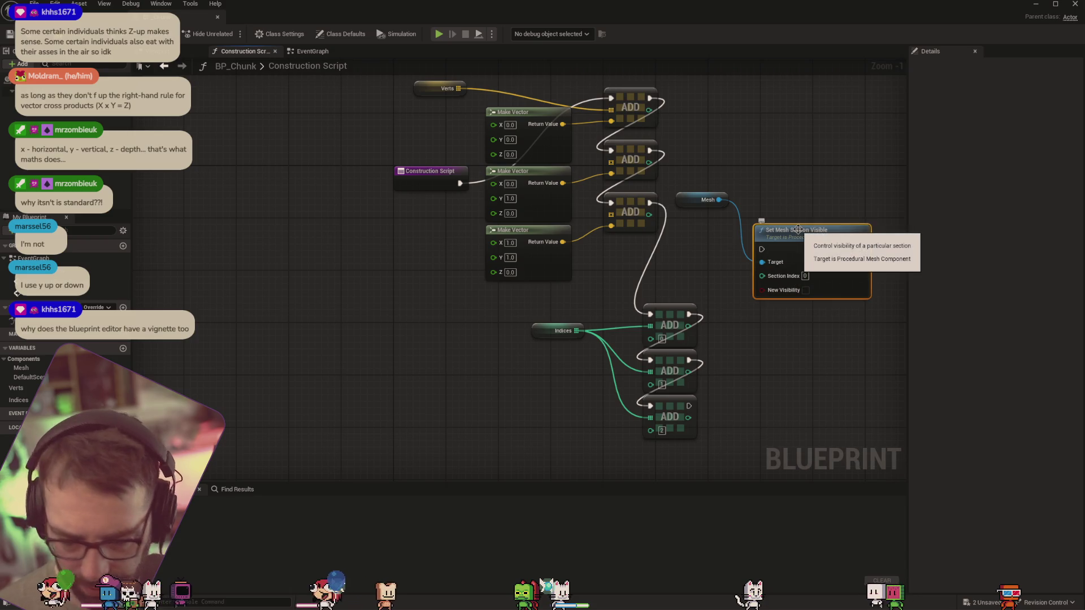
# Delete the trial node and browse Mesh's 'set' actions in the context list
pyautogui.press('Delete')
pyautogui.moveTo(719, 201); pyautogui.dragTo(783, 247)
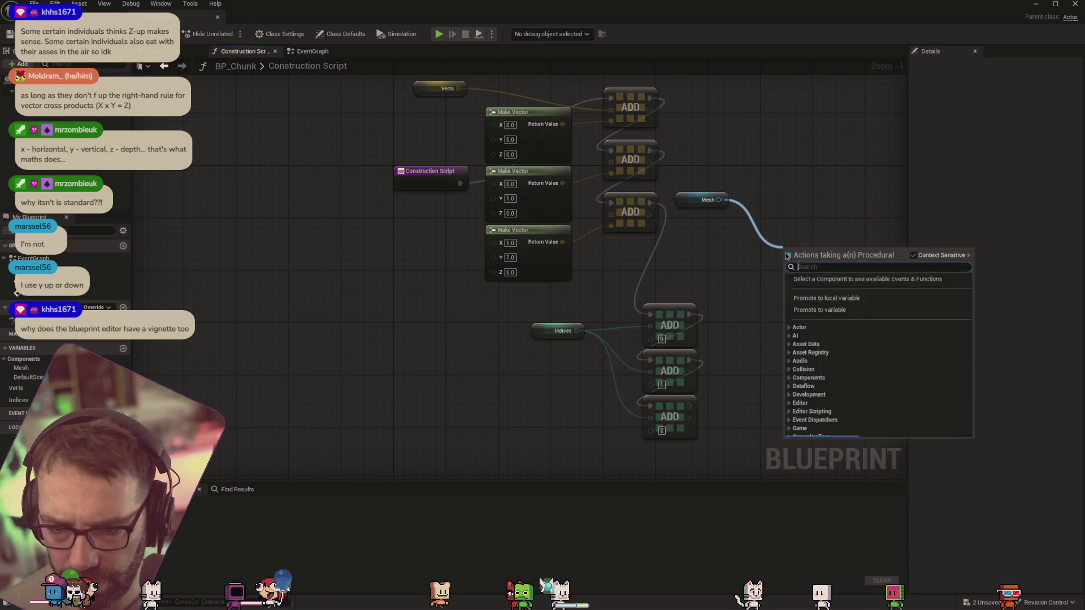
pyautogui.write('set')
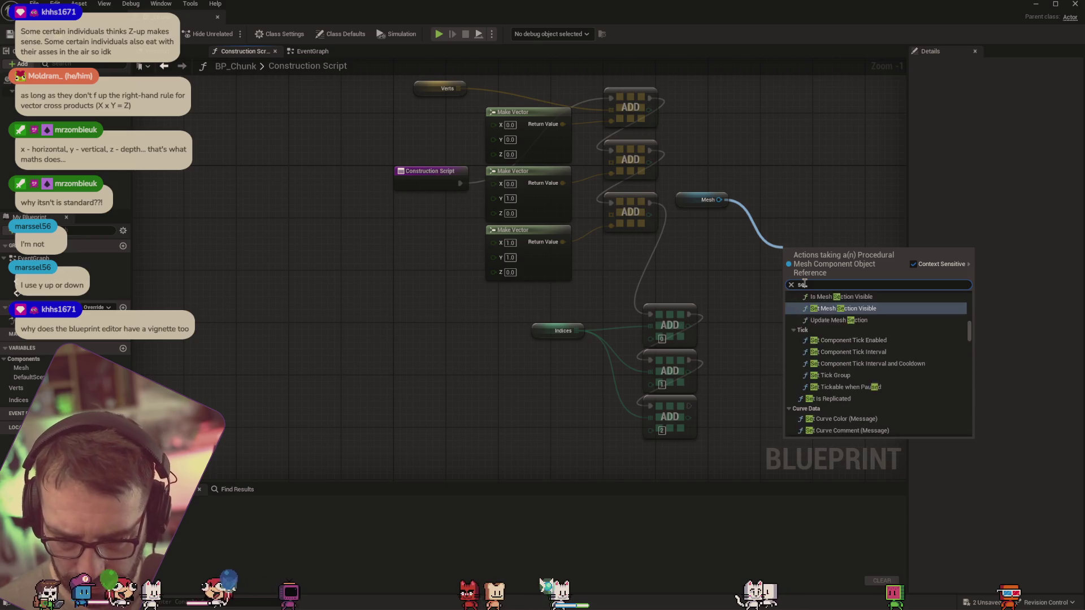
pyautogui.scroll(-8, 873, 329)
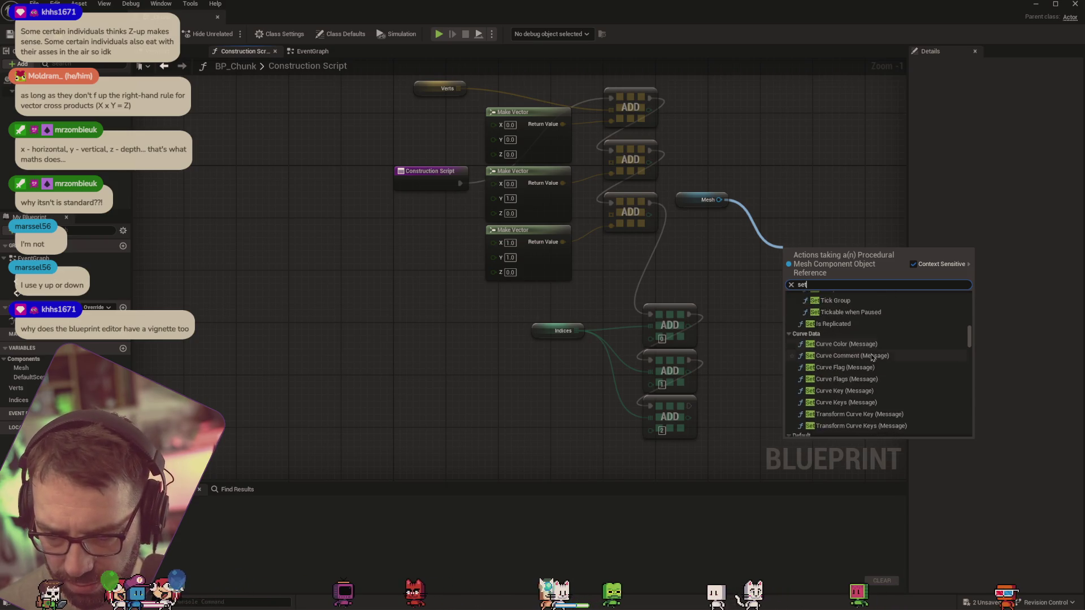
pyautogui.scroll(-10, 872, 353)
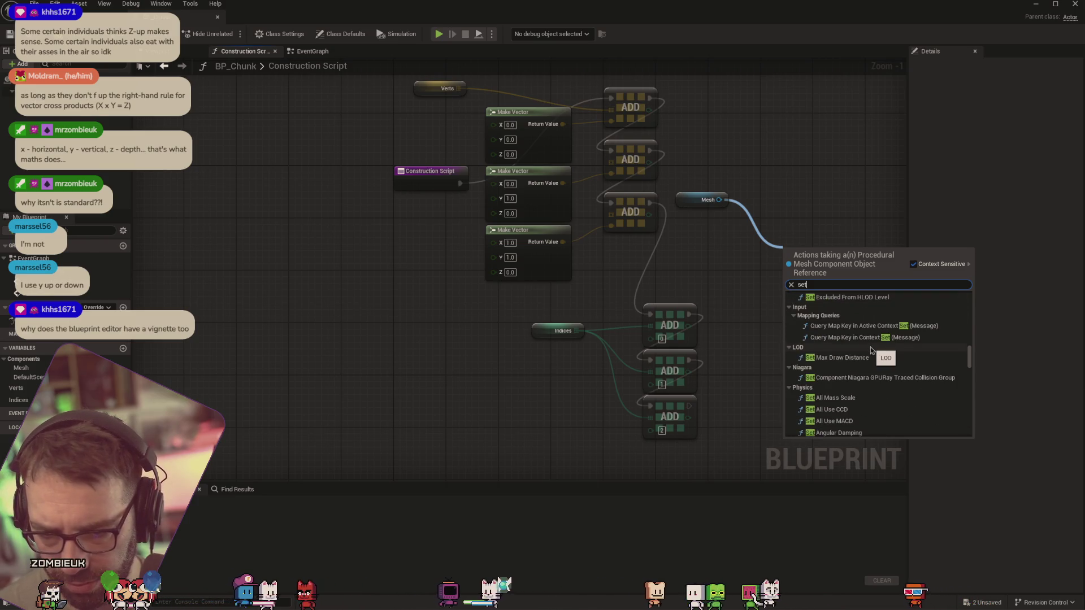
pyautogui.scroll(-2, 871, 350)
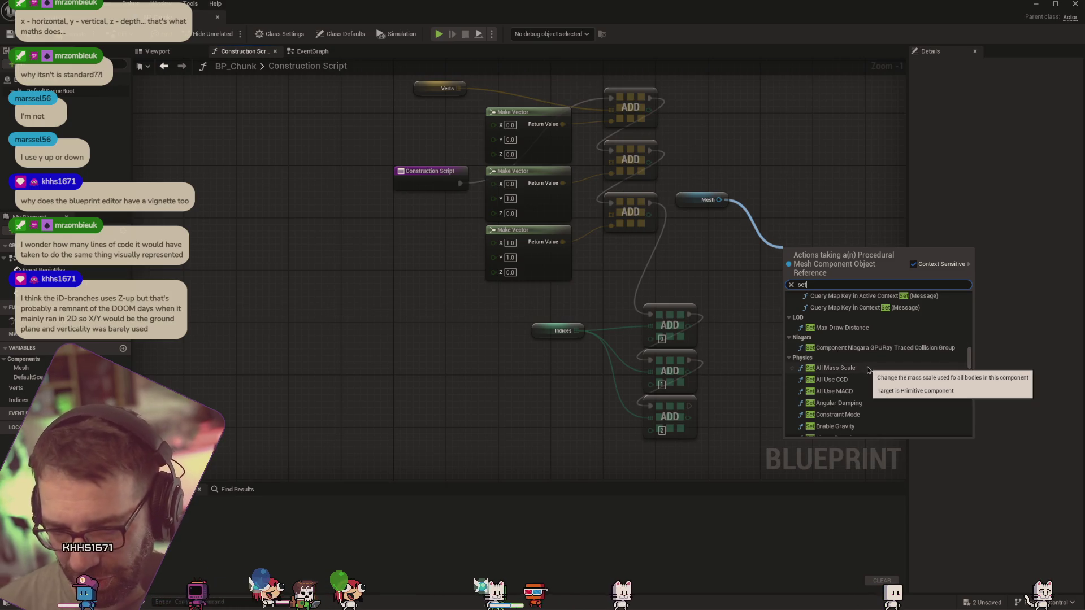
pyautogui.scroll(-2, 865, 370)
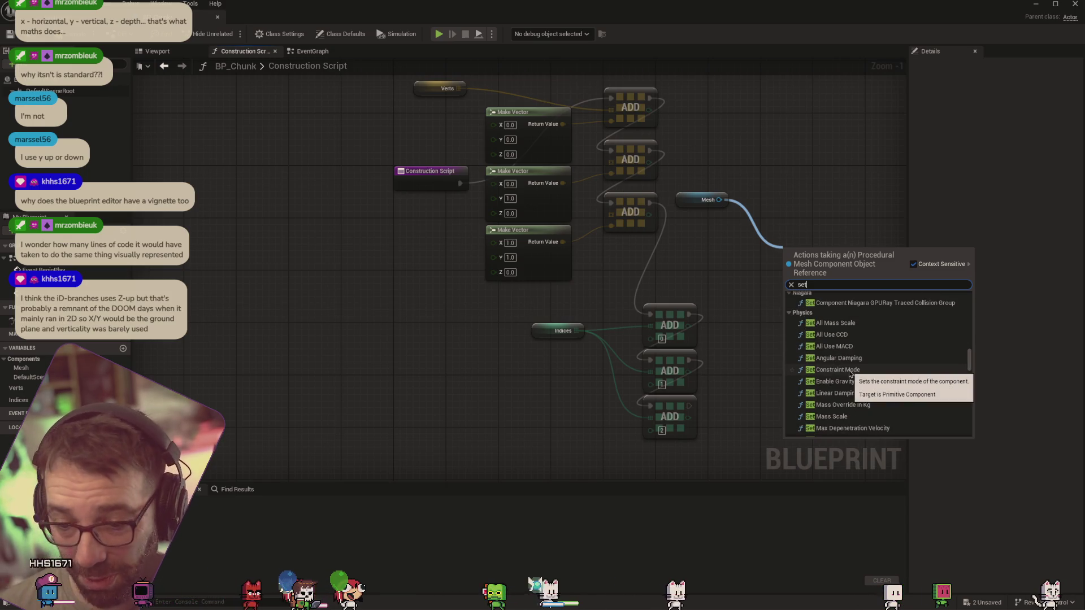
pyautogui.scroll(-10, 847, 367)
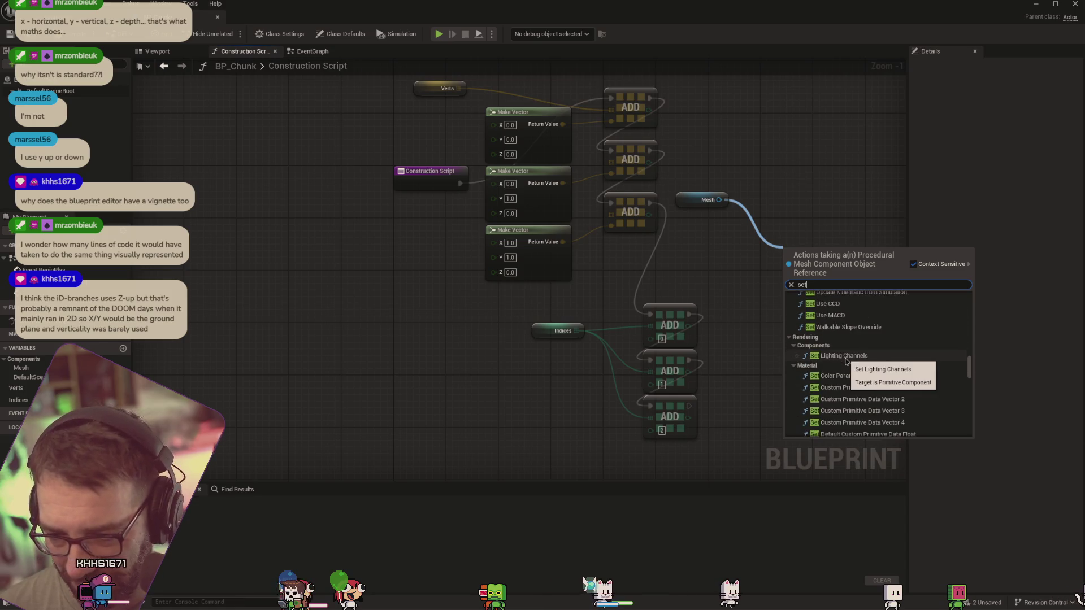
pyautogui.scroll(-10, 846, 361)
pyautogui.moveTo(969, 395); pyautogui.dragTo(968, 307)
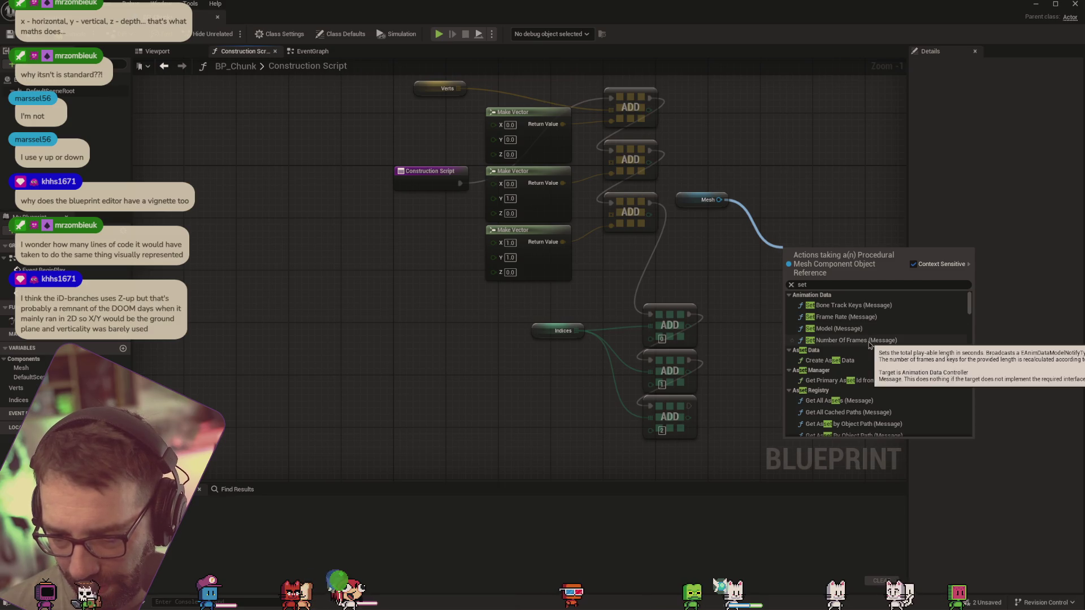
pyautogui.scroll(-1, 865, 384)
pyautogui.scroll(1, 864, 384)
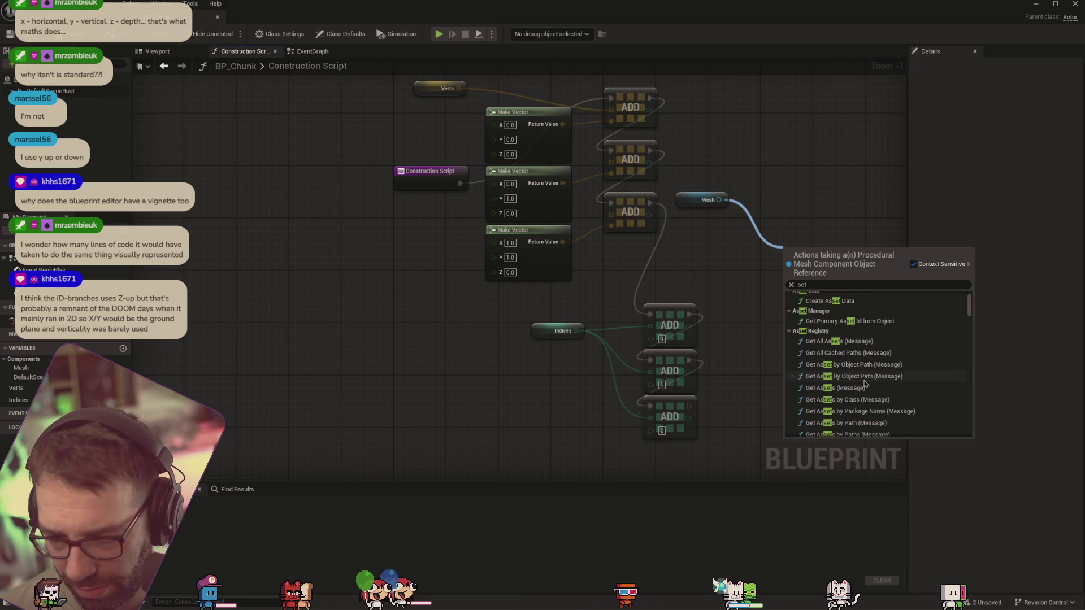
# Search 'mesh section' and add Create Mesh Section targeting the Mesh component
pyautogui.click(825, 285)
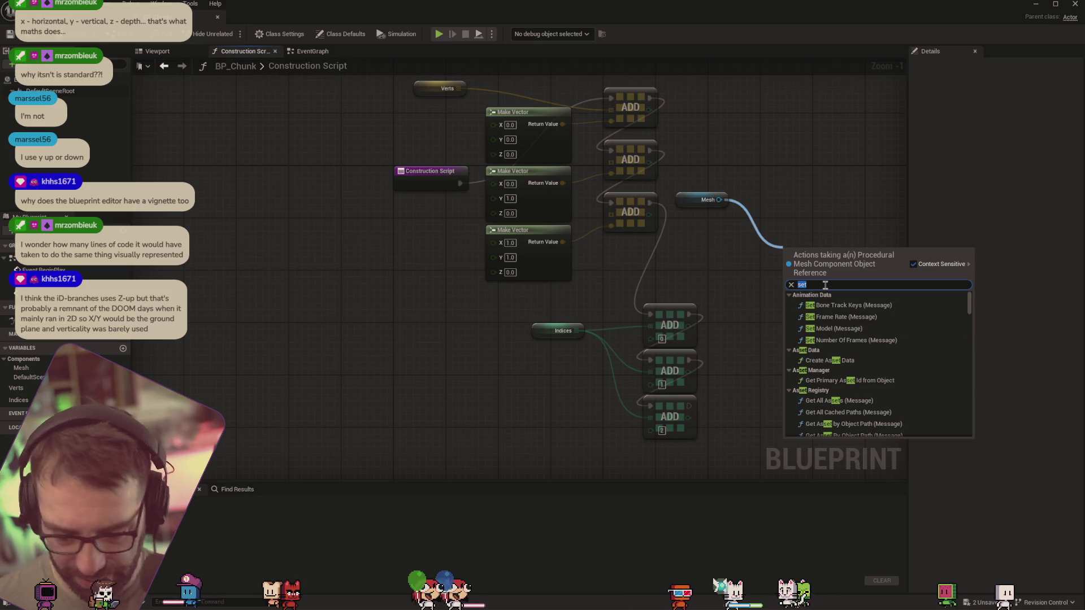
pyautogui.write('mesh sectiu')
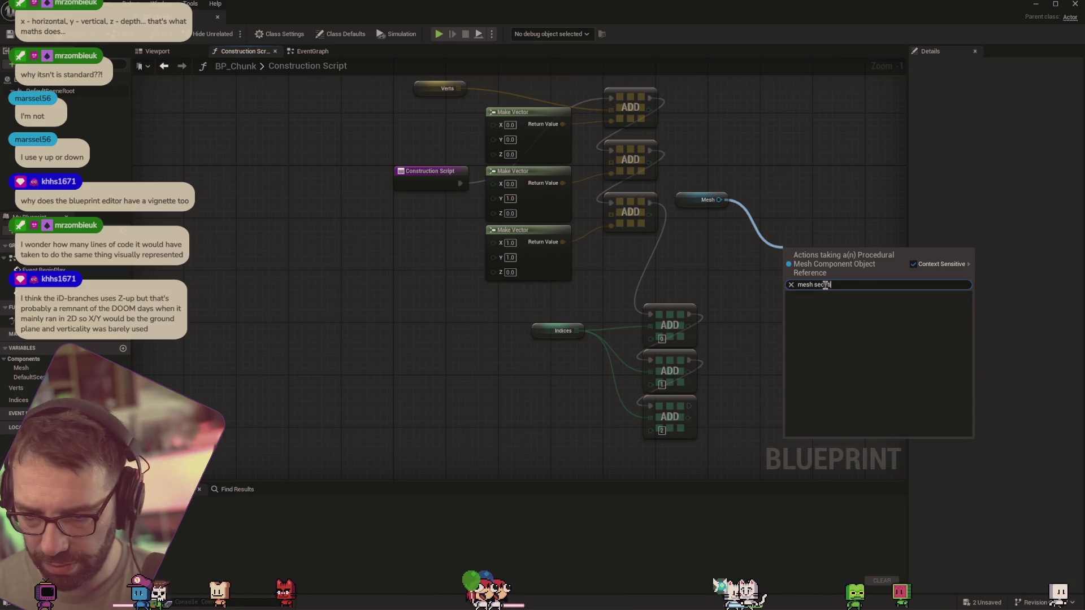
pyautogui.press('BackSpace')
pyautogui.write('o')
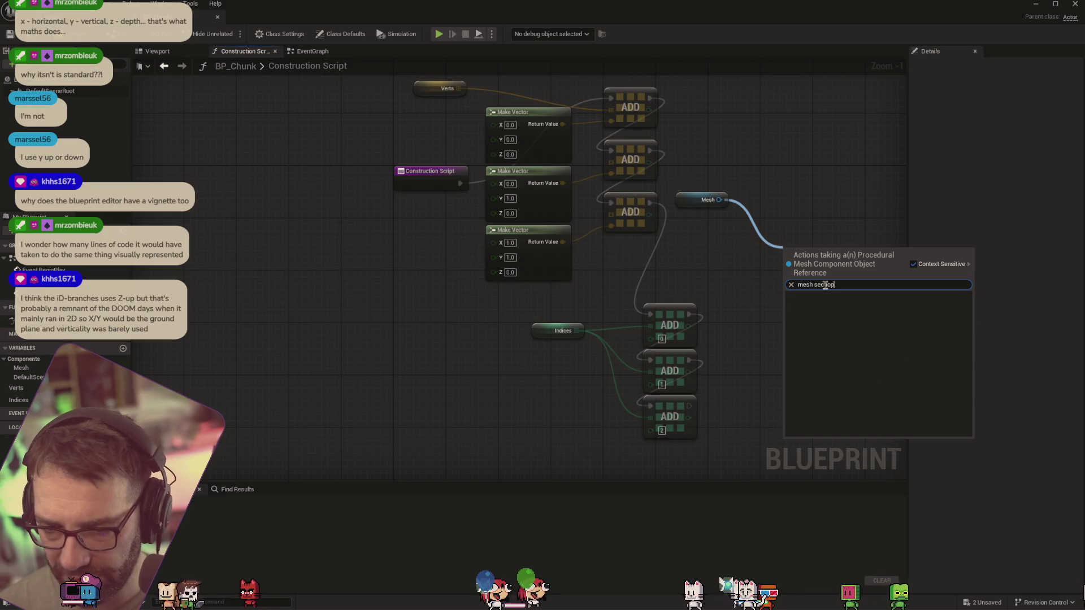
pyautogui.write('n')
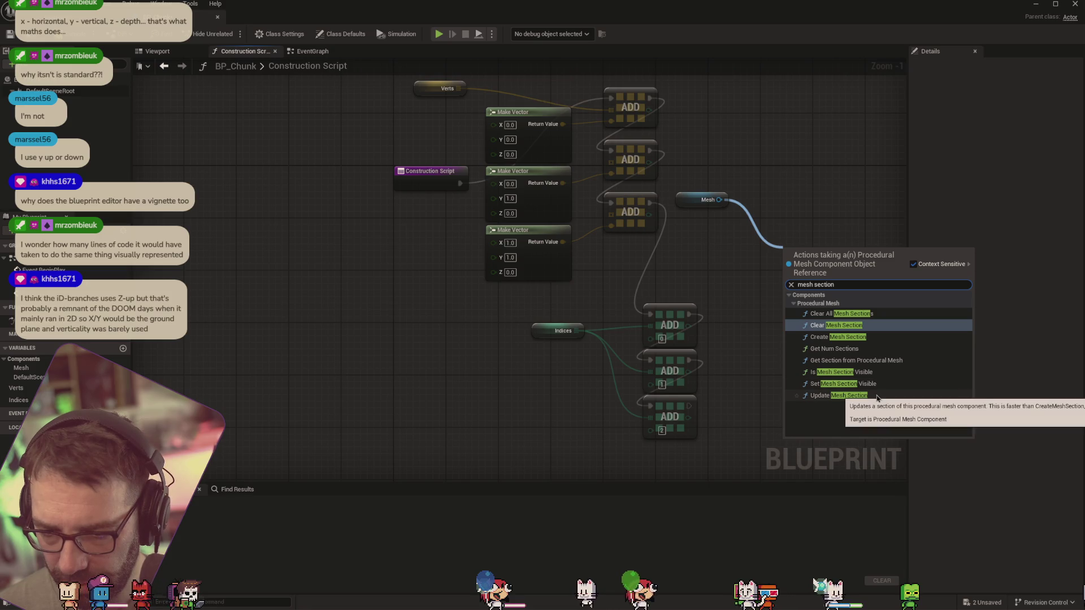
pyautogui.click(873, 338)
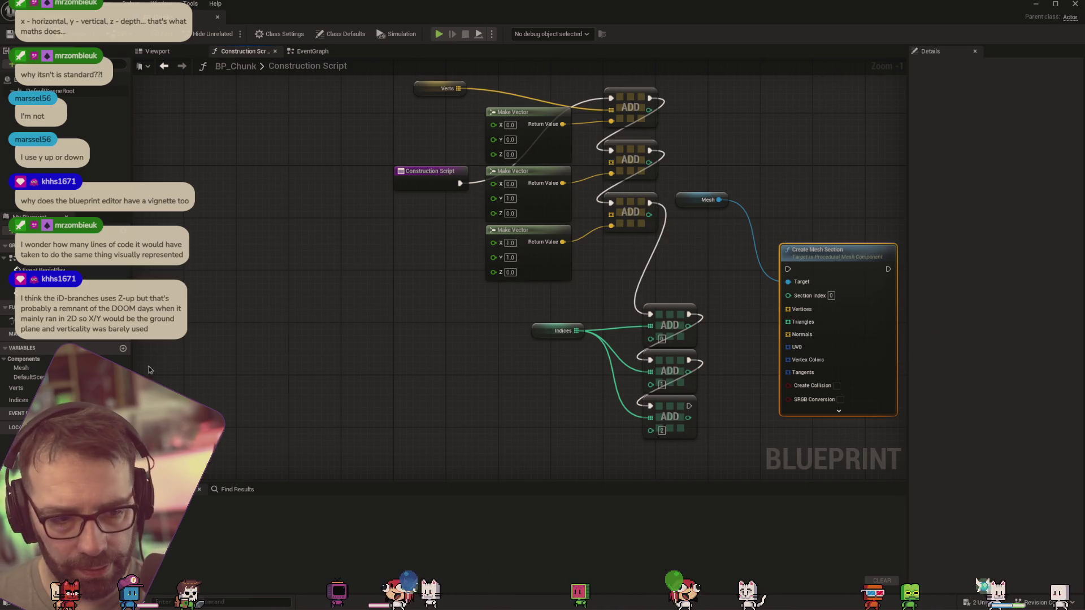
# Wire Verts to Vertices and Indices to Triangles, run it after the last ADD, compile
pyautogui.moveTo(16, 388)
pyautogui.mouseDown()
pyautogui.moveTo(352, 339)
pyautogui.moveTo(692, 272)
pyautogui.moveTo(683, 263)
pyautogui.mouseUp()
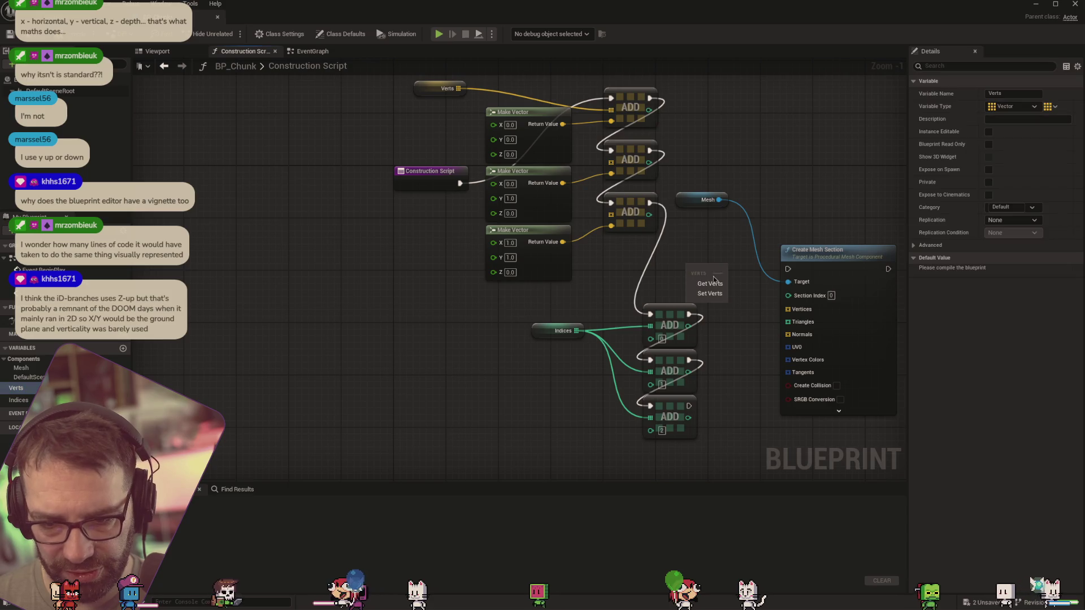
pyautogui.click(700, 277)
pyautogui.moveTo(18, 400); pyautogui.dragTo(703, 302)
pyautogui.moveTo(727, 265)
pyautogui.mouseDown()
pyautogui.moveTo(787, 309)
pyautogui.moveTo(780, 322)
pyautogui.moveTo(797, 336)
pyautogui.moveTo(788, 322)
pyautogui.mouseUp()
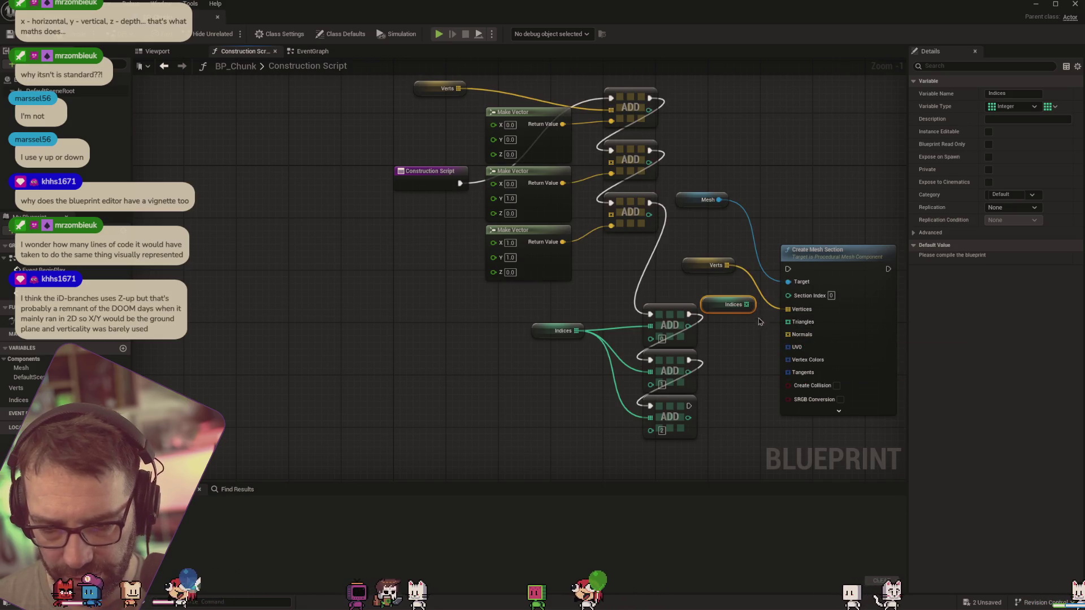
pyautogui.moveTo(762, 201)
pyautogui.mouseDown()
pyautogui.moveTo(730, 193)
pyautogui.moveTo(717, 163)
pyautogui.mouseUp()
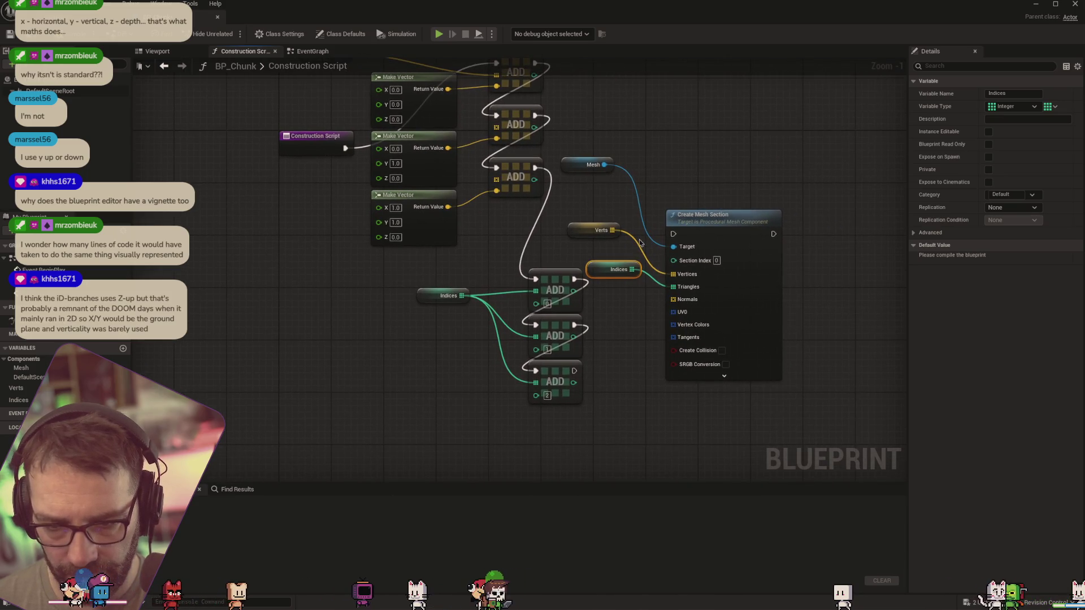
pyautogui.moveTo(574, 371); pyautogui.dragTo(672, 233)
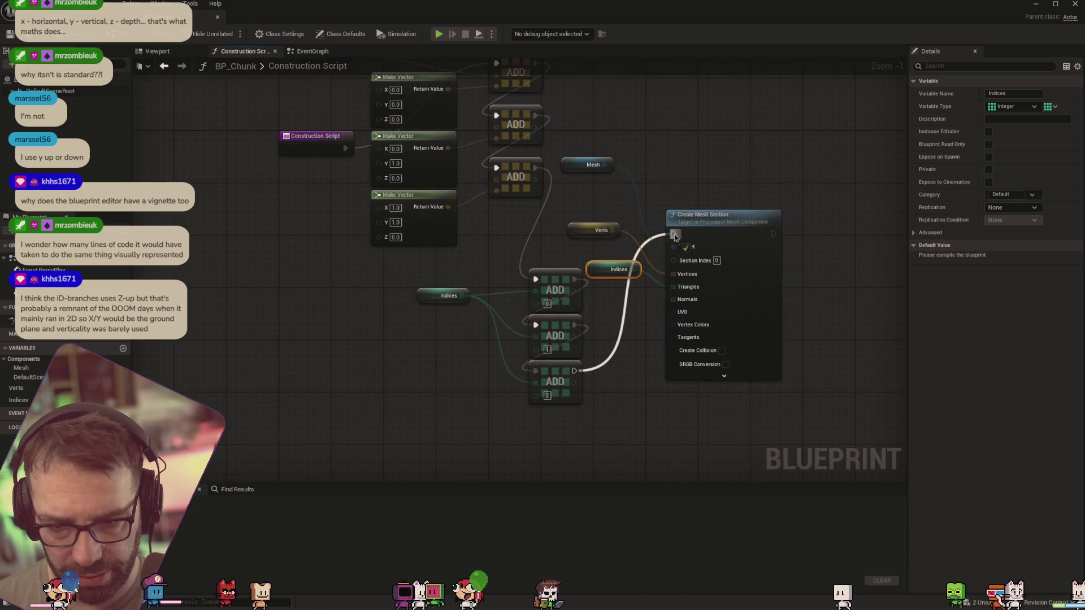
pyautogui.press('F7')
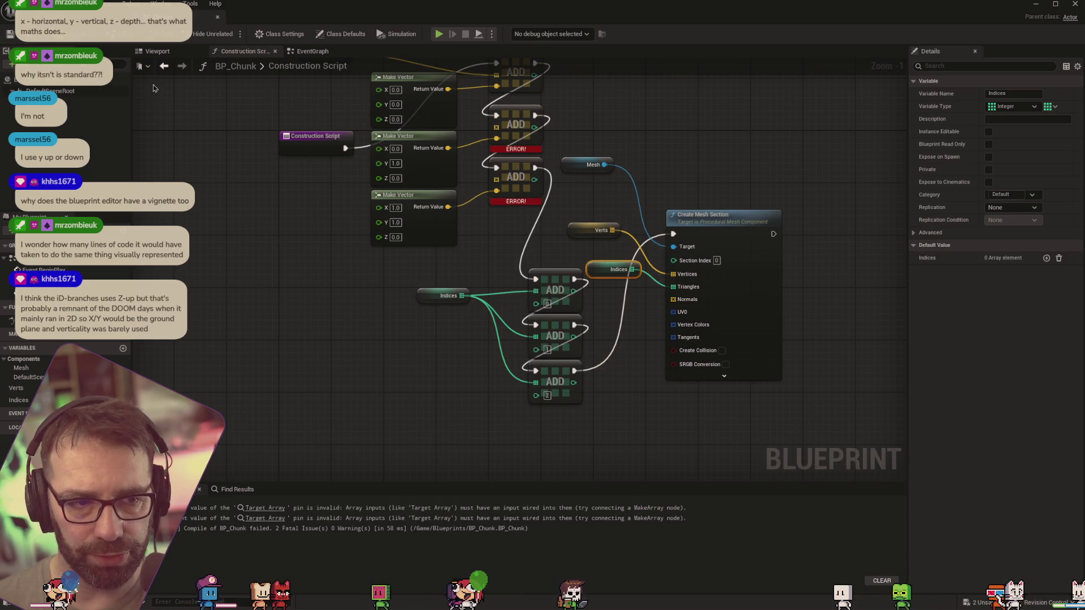
# Connect Verts to the second and third ADD arrays and recompile without errors
pyautogui.moveTo(650, 145); pyautogui.dragTo(735, 213)
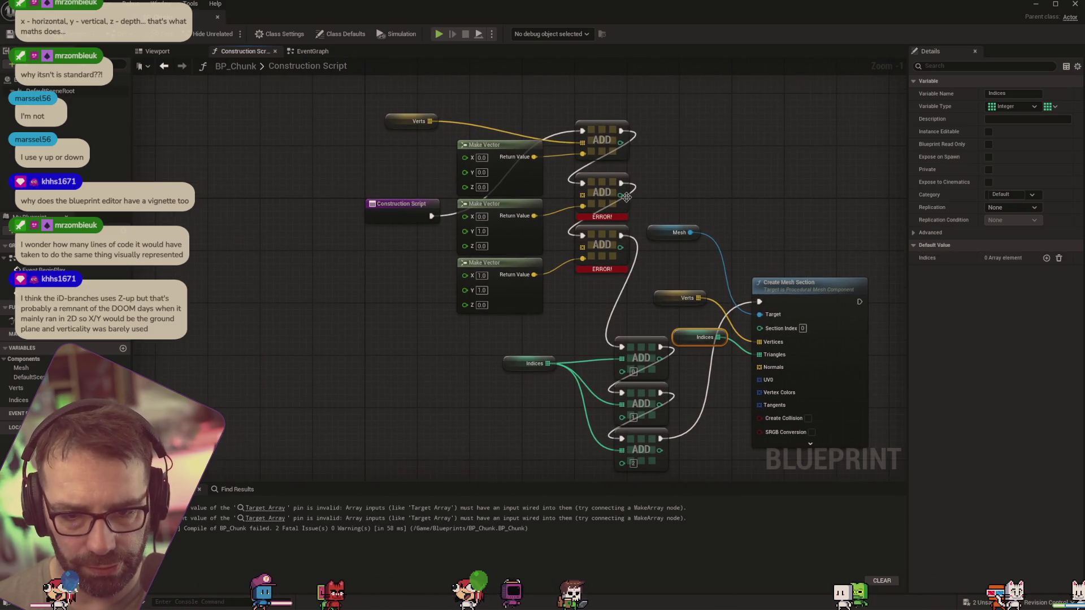
pyautogui.moveTo(429, 122)
pyautogui.mouseDown()
pyautogui.moveTo(606, 192)
pyautogui.moveTo(582, 195)
pyautogui.mouseUp()
pyautogui.moveTo(429, 121)
pyautogui.mouseDown()
pyautogui.moveTo(509, 156)
pyautogui.moveTo(615, 262)
pyautogui.moveTo(582, 247)
pyautogui.mouseUp()
pyautogui.press('F7')
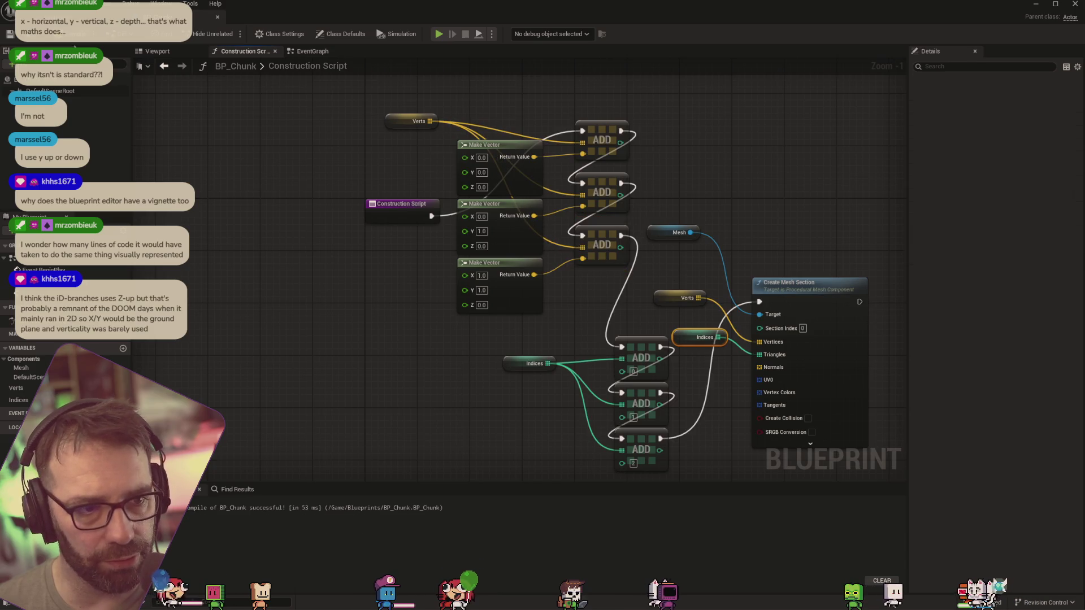
# Drop a BP_Chunk actor from the Content Browser into the level
pyautogui.hotkey('alt', 'Tab')
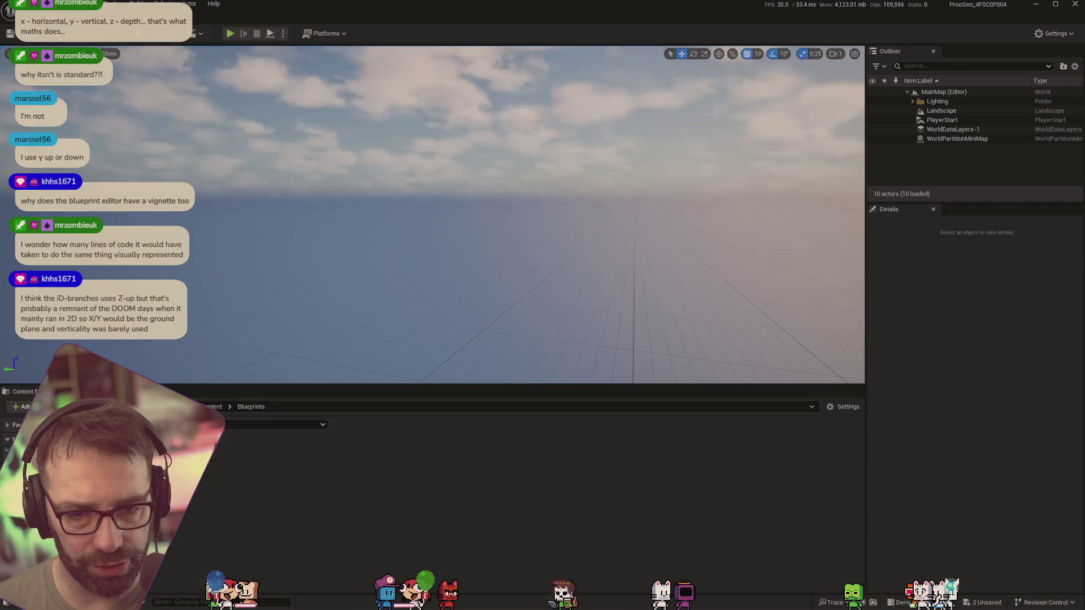
pyautogui.moveTo(541, 185); pyautogui.dragTo(537, 185)
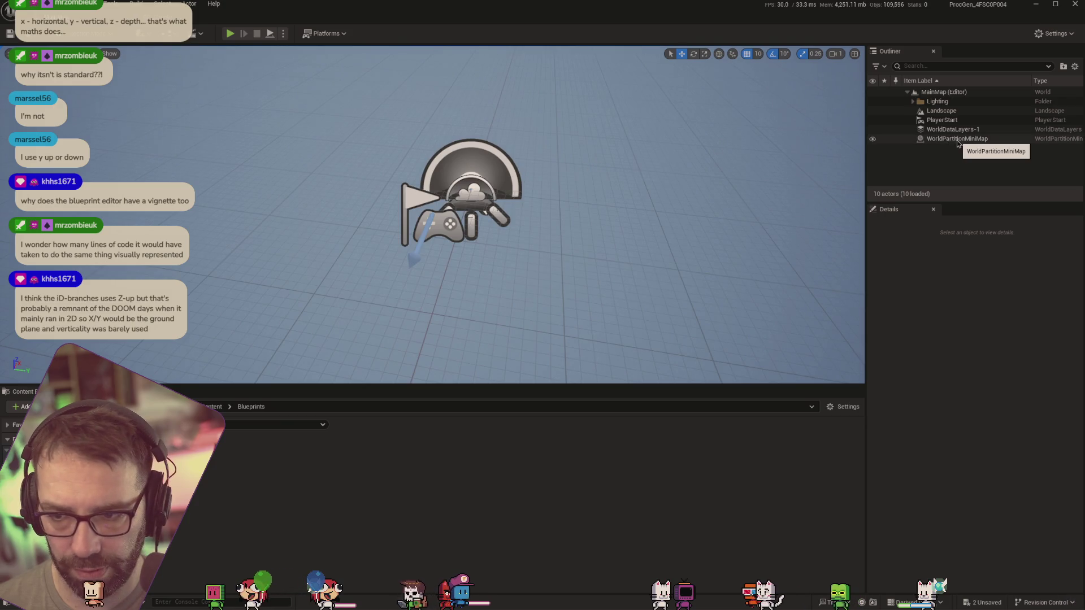
pyautogui.moveTo(795, 231); pyautogui.dragTo(937, 170)
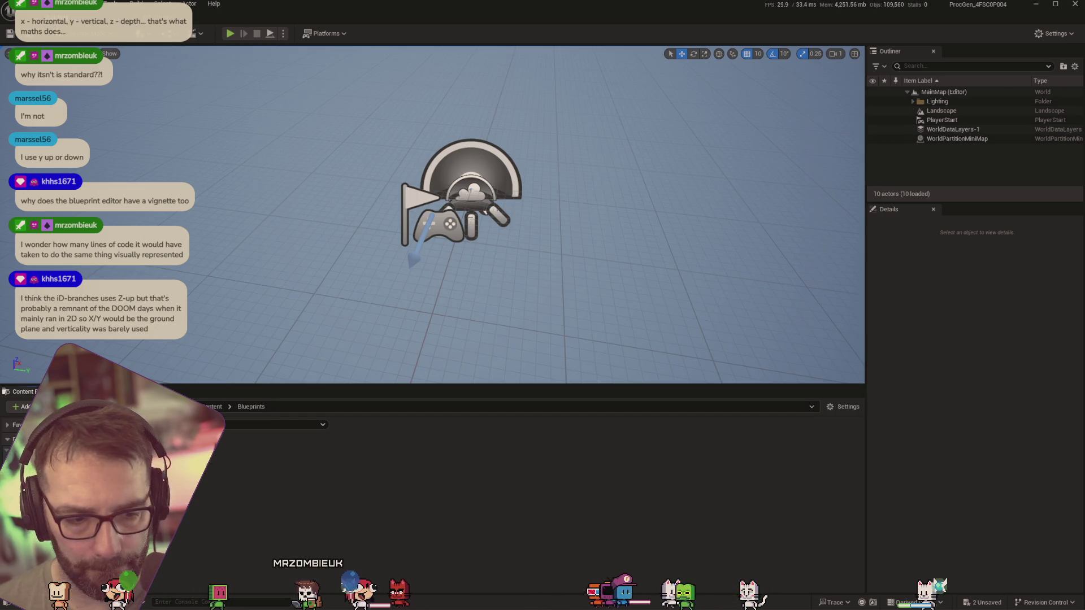
pyautogui.moveTo(187, 274); pyautogui.dragTo(249, 277)
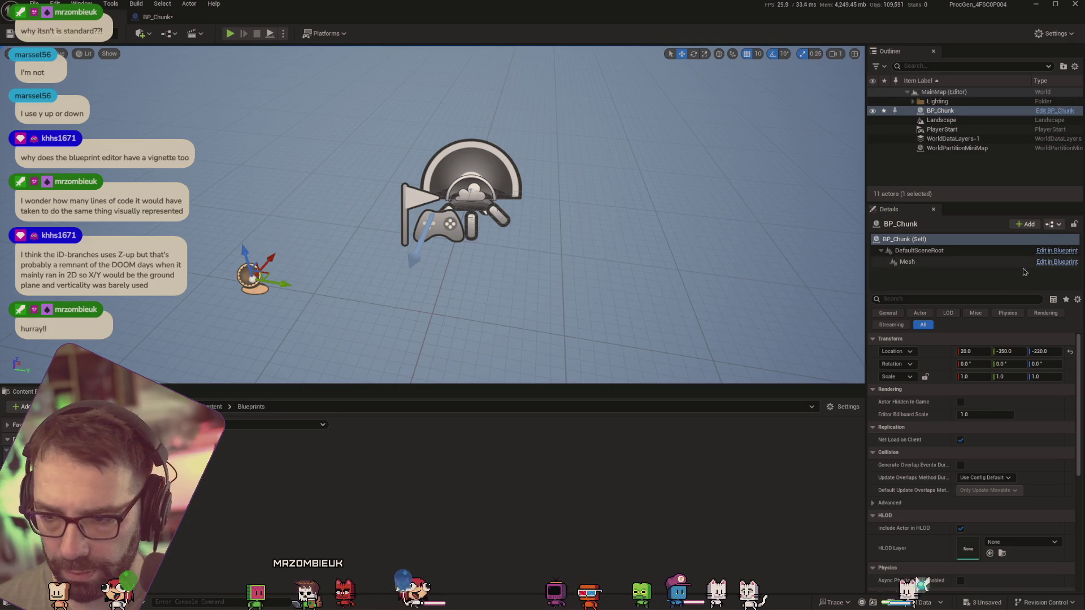
# Set the BP_Chunk actor's location to 0, 100, 0 in Details
pyautogui.write('0')
pyautogui.press('Tab')
pyautogui.write('0')
pyautogui.press('Tab')
pyautogui.write('0')
pyautogui.press('Tab')
pyautogui.hotkey('shift', 'Tab')
pyautogui.hotkey('shift', 'Tab')
pyautogui.hotkey('shift', 'Tab')
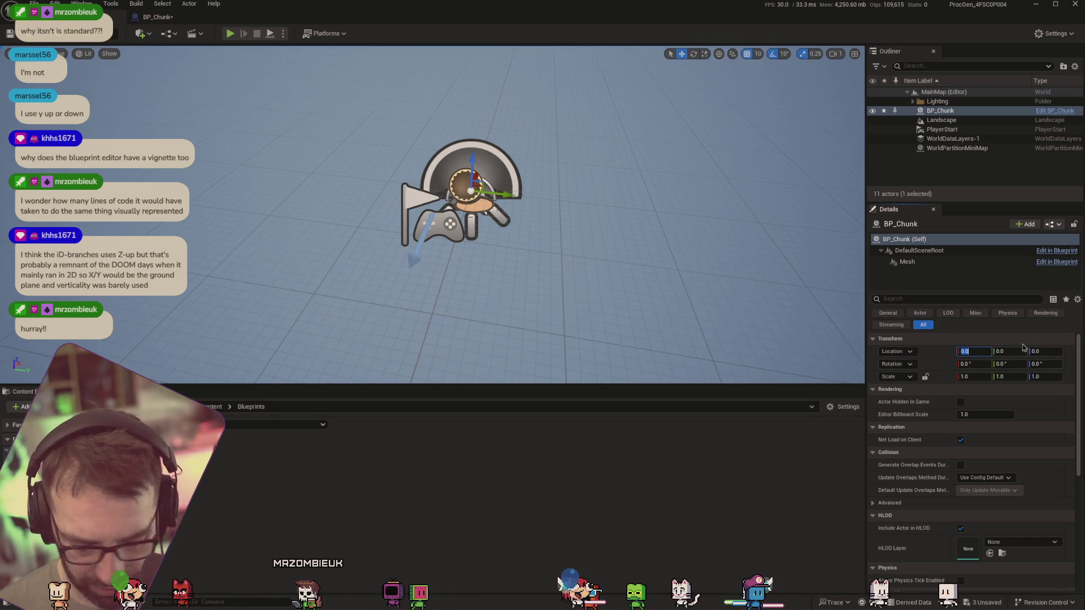
pyautogui.write('20')
pyautogui.press('Tab')
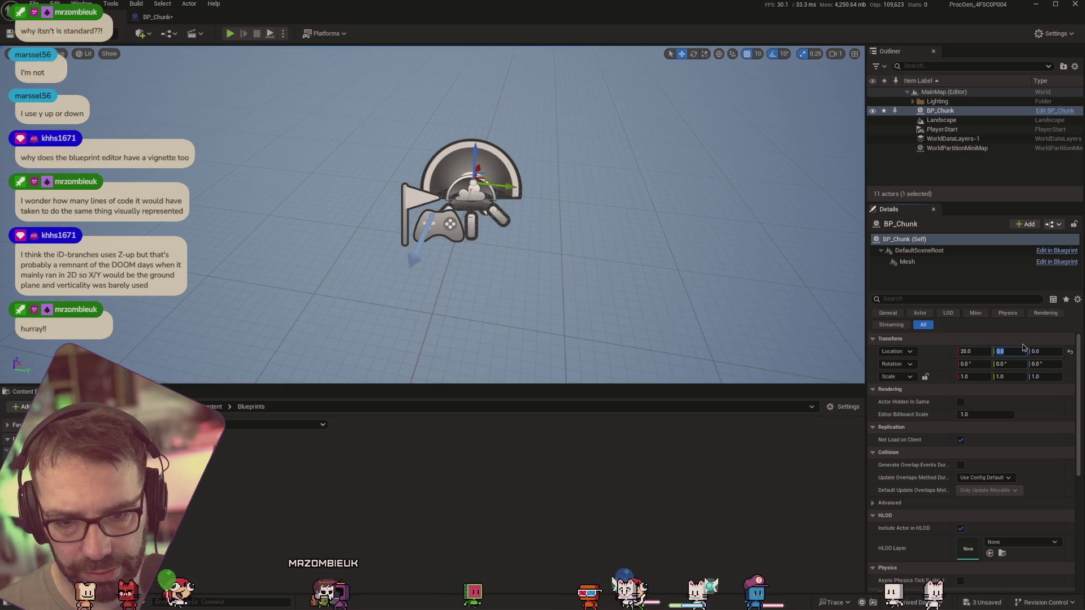
pyautogui.hotkey('shift', 'Tab')
pyautogui.write('10')
pyautogui.write('0')
pyautogui.press('Tab')
pyautogui.press('Tab')
pyautogui.hotkey('shift', 'Tab')
pyautogui.press('Tab')
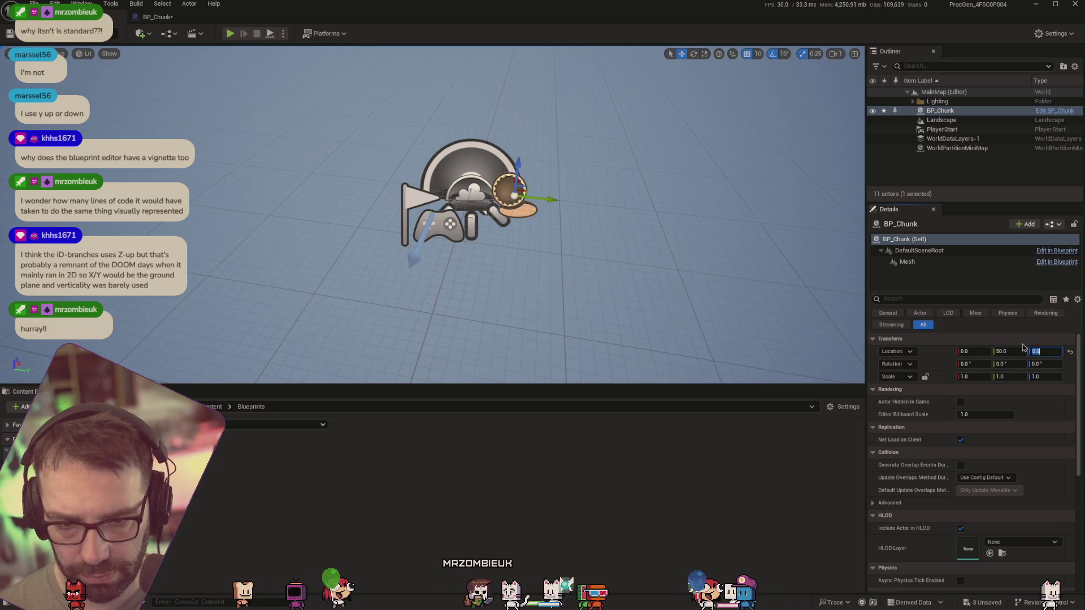
pyautogui.hotkey('shift', 'Tab')
pyautogui.write('00')
pyautogui.press('Tab')
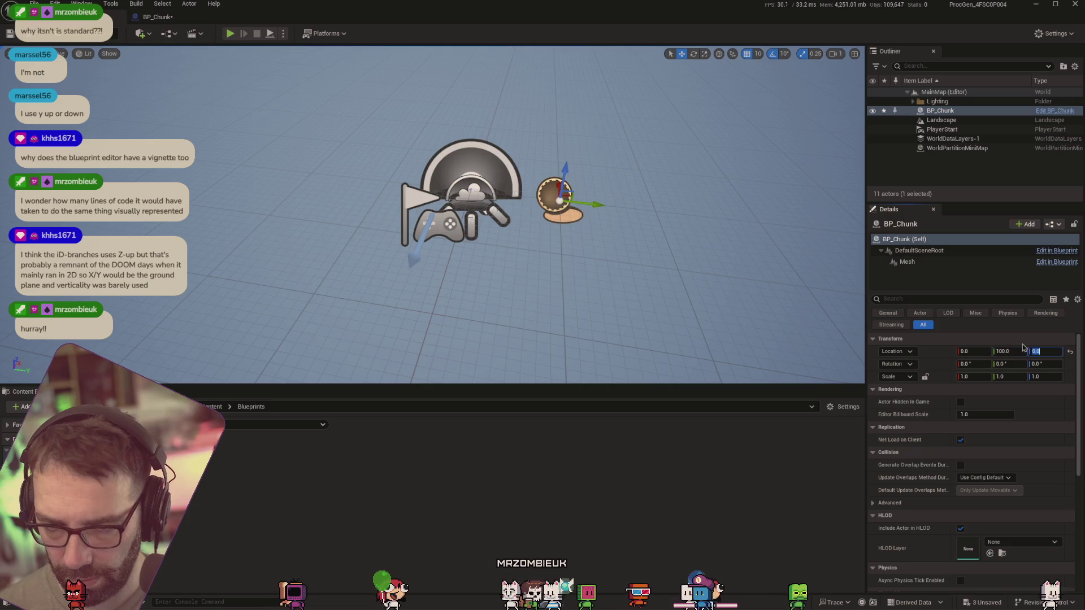
# Open the Editor Preferences window
pyautogui.moveTo(509, 226)
pyautogui.mouseDown()
pyautogui.moveTo(429, 235)
pyautogui.moveTo(486, 243)
pyautogui.moveTo(474, 170)
pyautogui.moveTo(469, 294)
pyautogui.moveTo(468, 141)
pyautogui.moveTo(468, 187)
pyautogui.mouseUp()
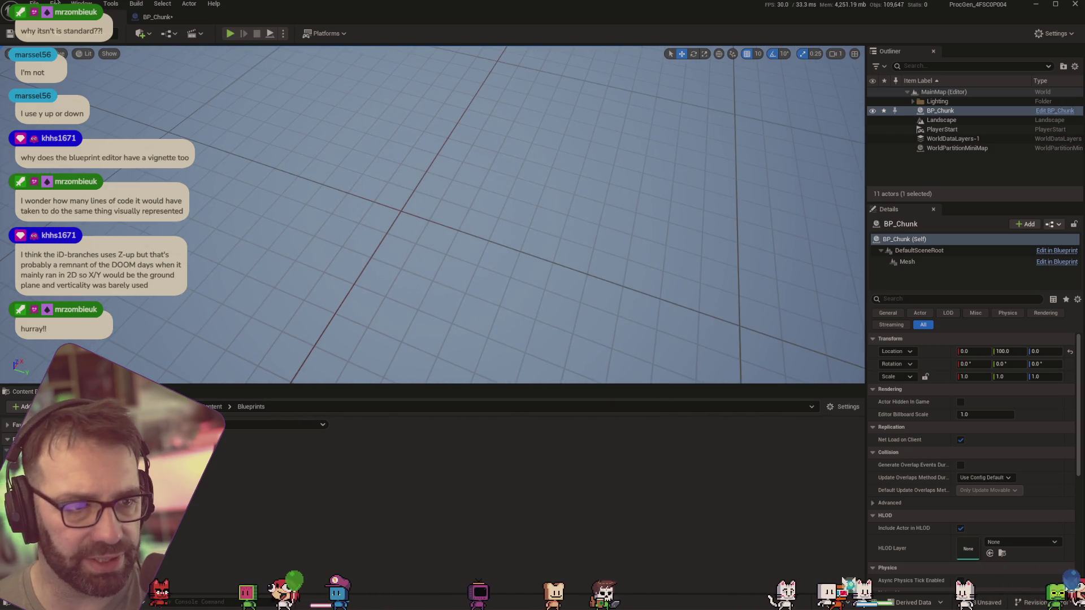
pyautogui.click(55, 4)
pyautogui.click(99, 140)
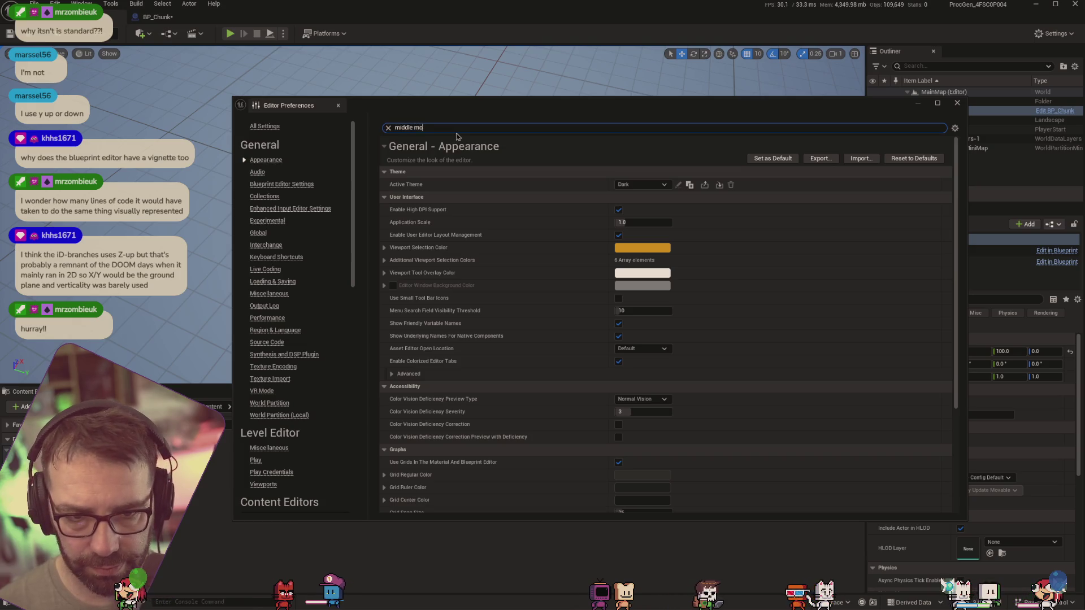
pyautogui.write('use')
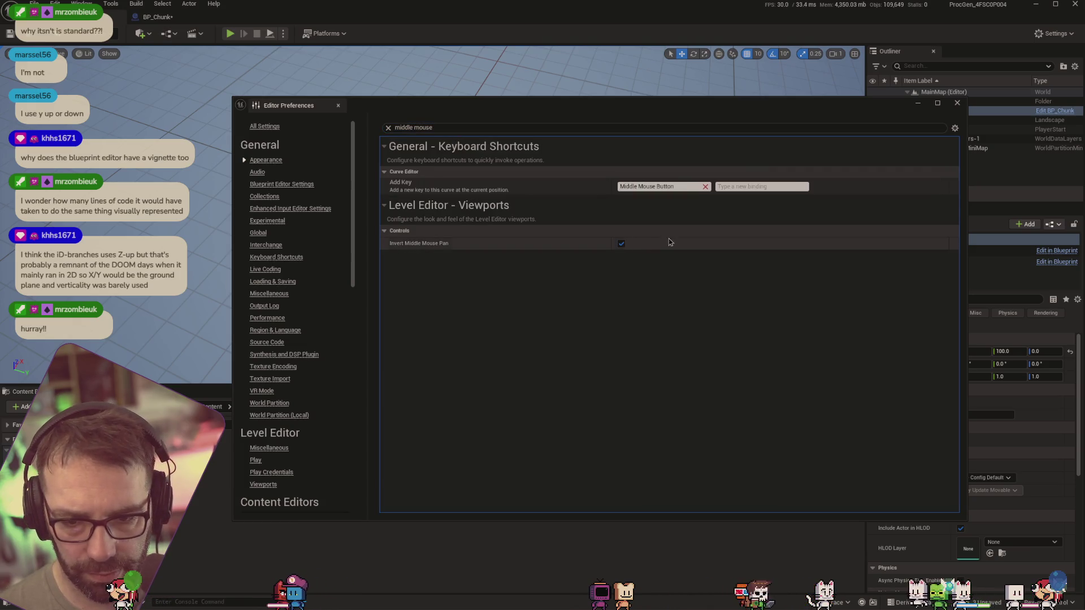
pyautogui.click(957, 102)
pyautogui.moveTo(720, 148); pyautogui.dragTo(721, 187)
pyautogui.moveTo(620, 158)
pyautogui.mouseDown()
pyautogui.moveTo(621, 180)
pyautogui.moveTo(621, 158)
pyautogui.mouseUp()
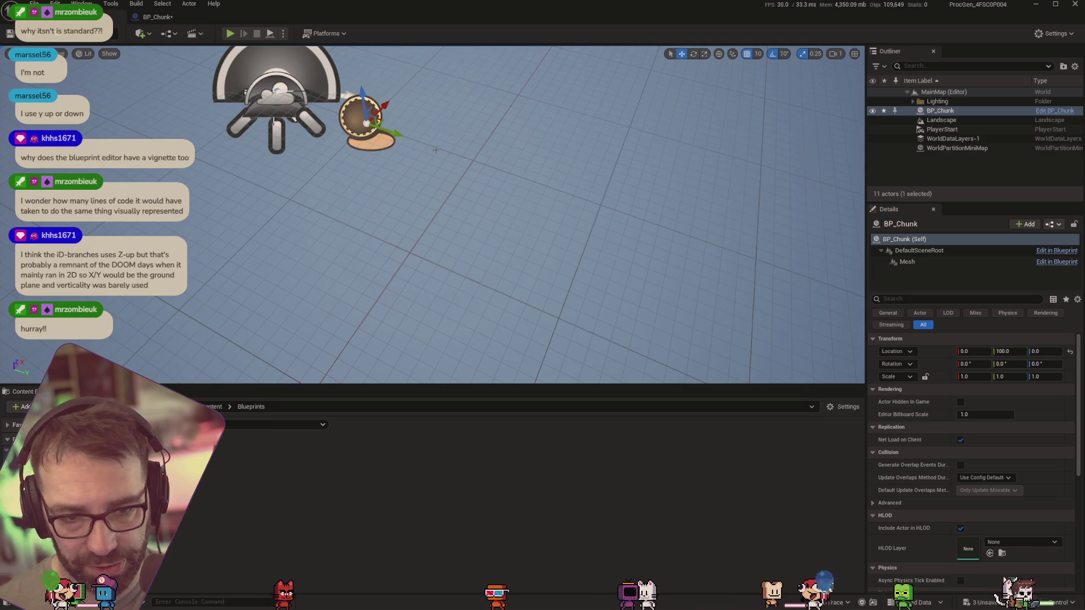
# Drag BP_Chunk along Y to 210, then return to its Construction Script graph
pyautogui.moveTo(400, 130)
pyautogui.mouseDown()
pyautogui.moveTo(497, 161)
pyautogui.moveTo(584, 162)
pyautogui.mouseUp()
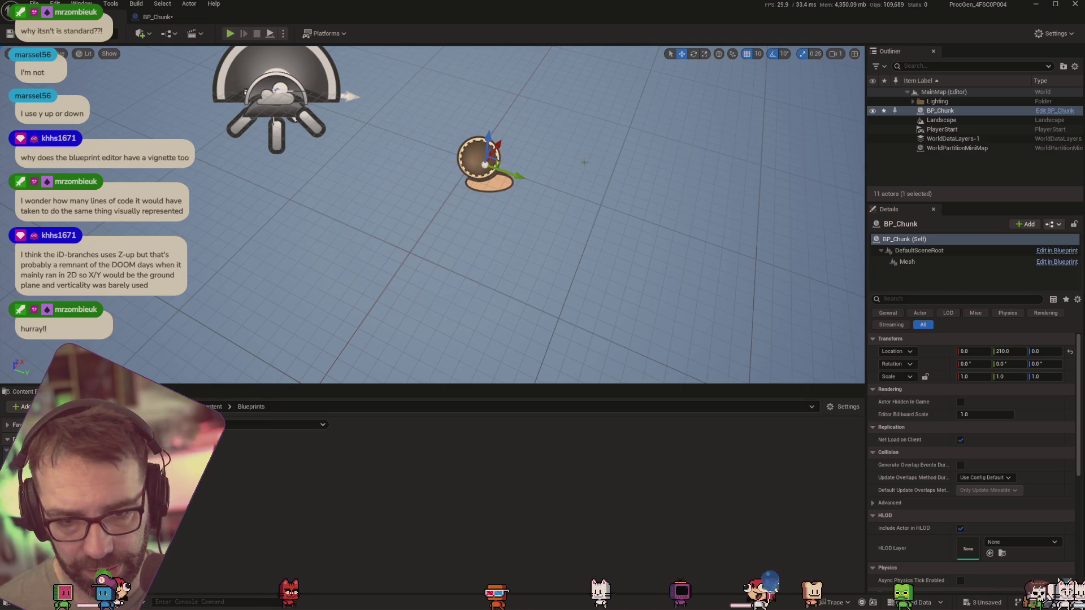
pyautogui.moveTo(323, 142)
pyautogui.mouseDown()
pyautogui.moveTo(316, 136)
pyautogui.moveTo(350, 161)
pyautogui.mouseUp()
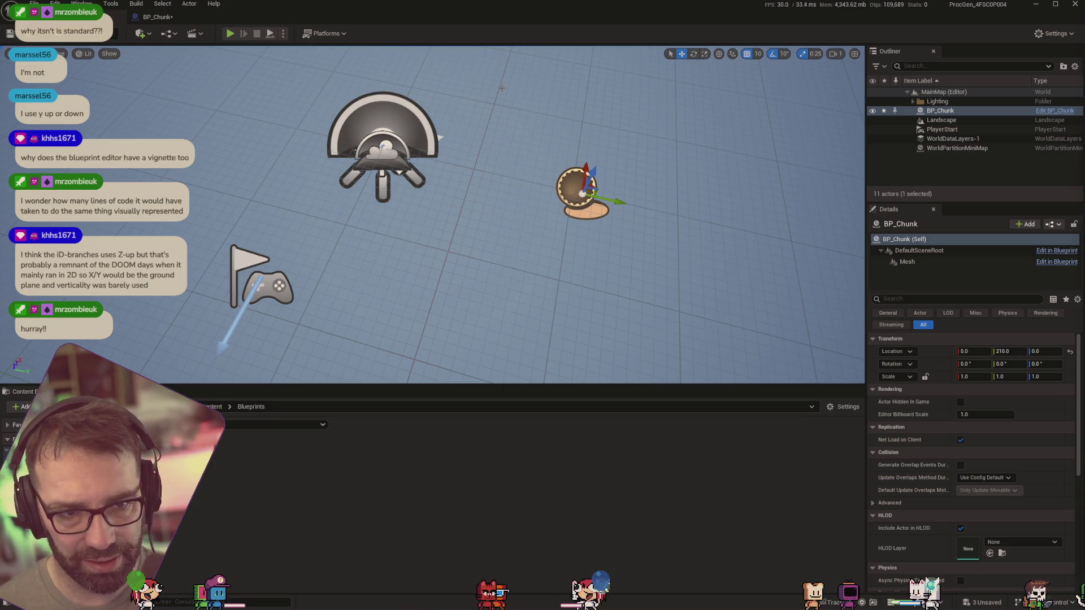
pyautogui.click(156, 16)
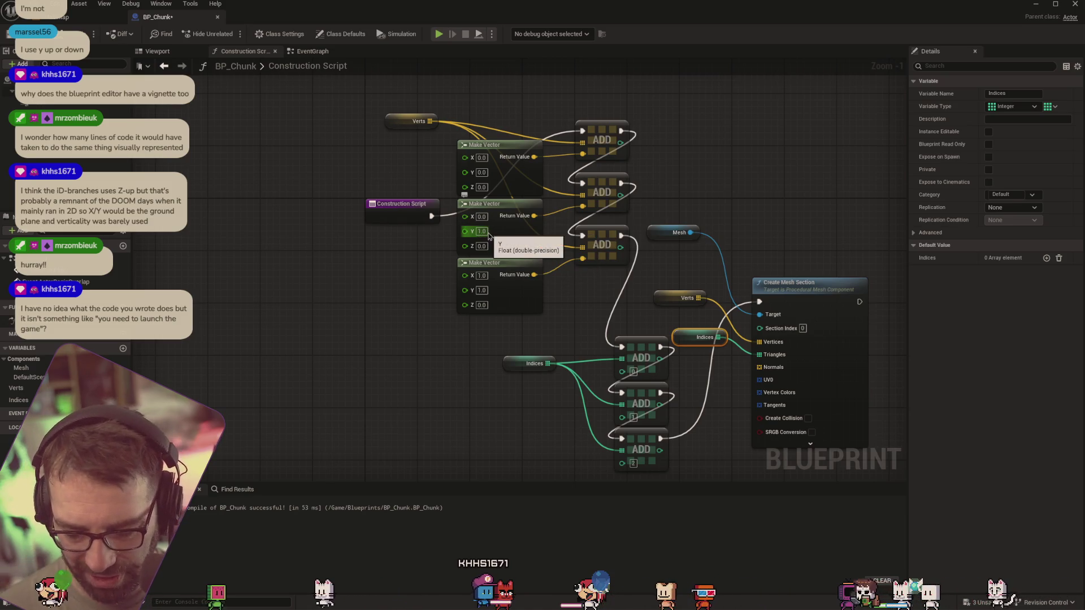
# Set the second Make Vector to 0,100,0 and the third vector's X to 100, then view the level
pyautogui.click(483, 232)
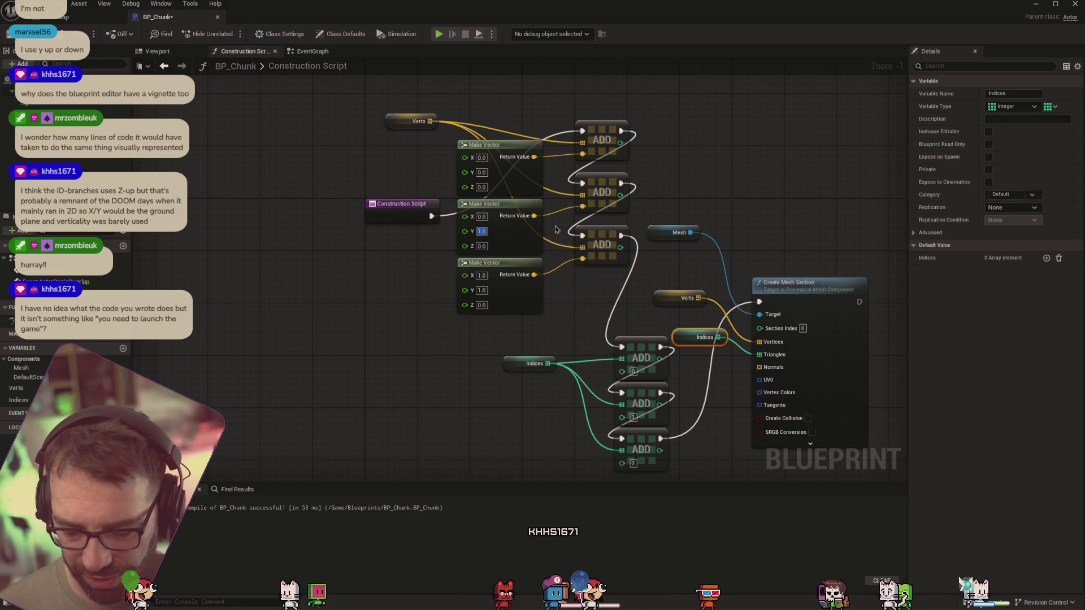
pyautogui.write('100')
pyautogui.press('Return')
pyautogui.click(480, 276)
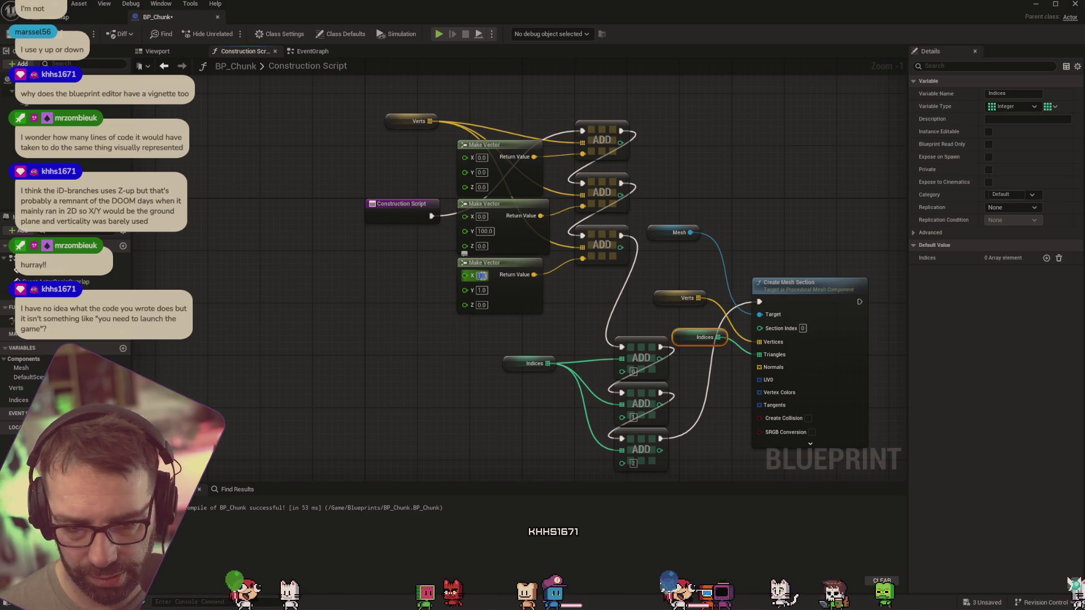
pyautogui.write('100')
pyautogui.press('Tab')
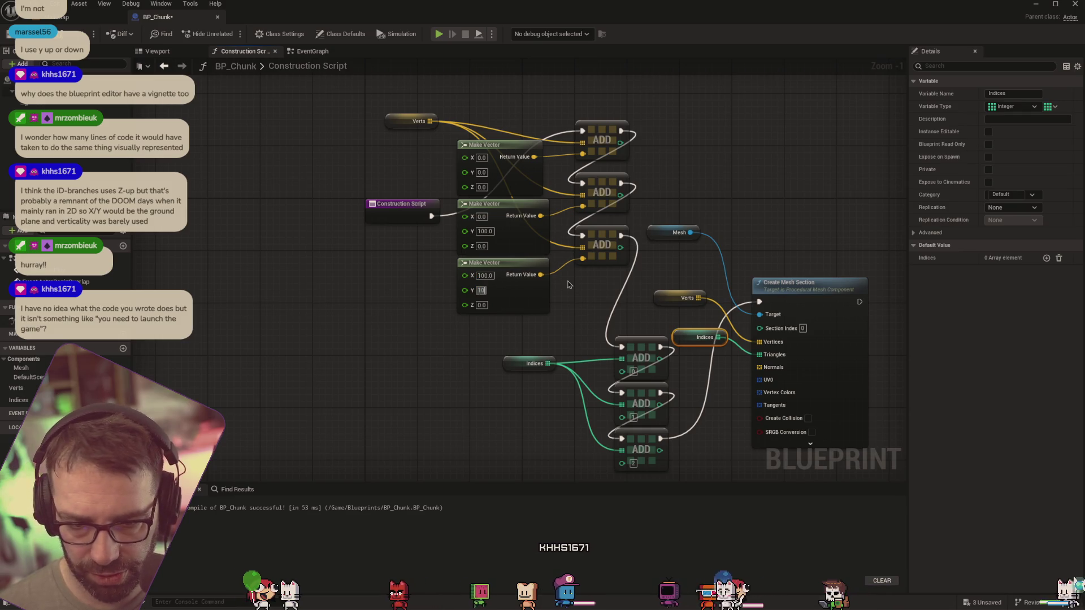
pyautogui.click(56, 17)
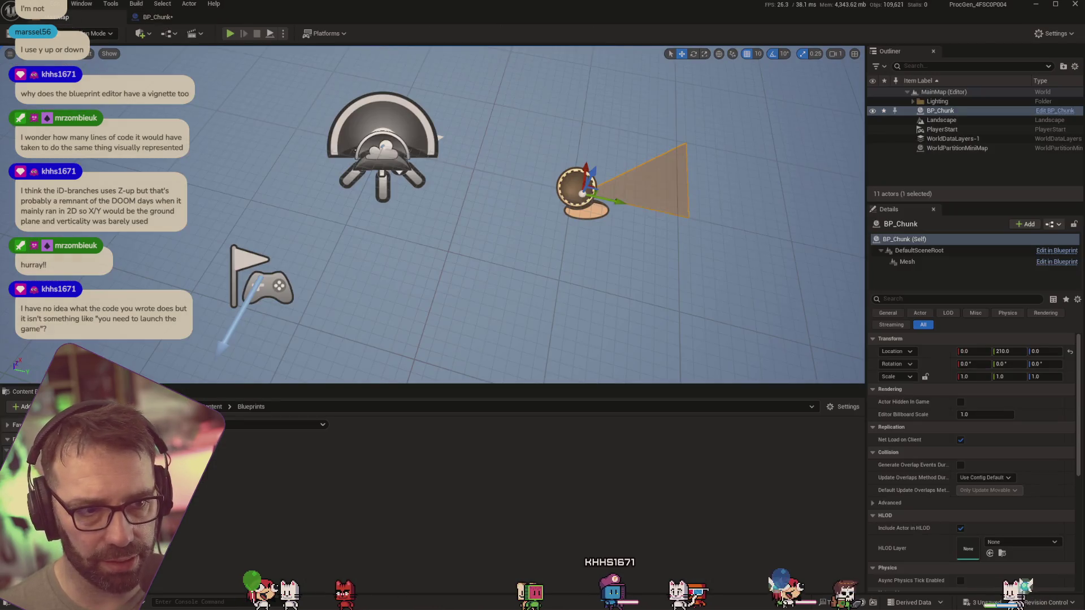
# Orbit around the triangle and bring the Chrome left- vs right-hand axes diagram over the editor
pyautogui.rightClick(733, 217)
pyautogui.moveTo(644, 209); pyautogui.dragTo(751, 208)
pyautogui.moveTo(644, 209)
pyautogui.mouseDown()
pyautogui.moveTo(492, 209)
pyautogui.moveTo(718, 208)
pyautogui.moveTo(436, 209)
pyautogui.mouseUp()
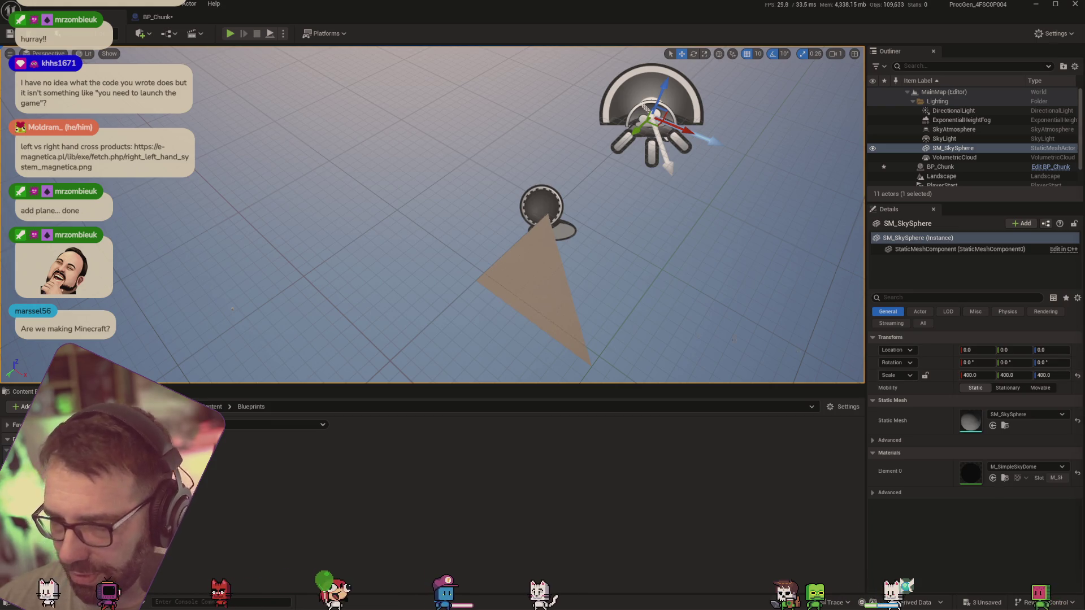
pyautogui.moveTo(1084, 144)
pyautogui.mouseDown()
pyautogui.moveTo(881, 143)
pyautogui.moveTo(469, 41)
pyautogui.mouseUp()
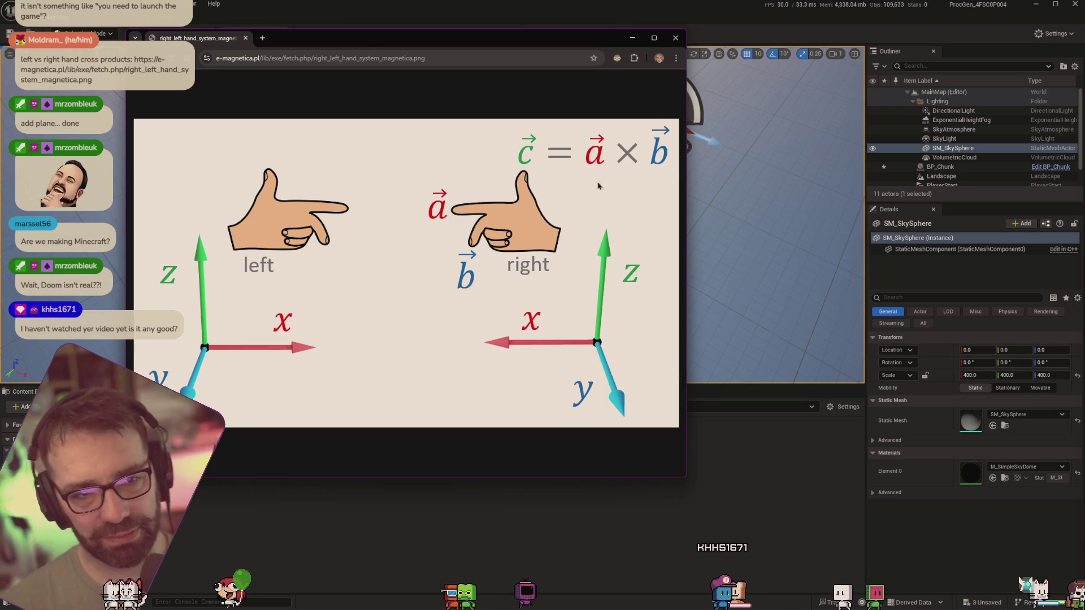
# Minimize the Chrome hand-rule diagram window
pyautogui.click(634, 38)
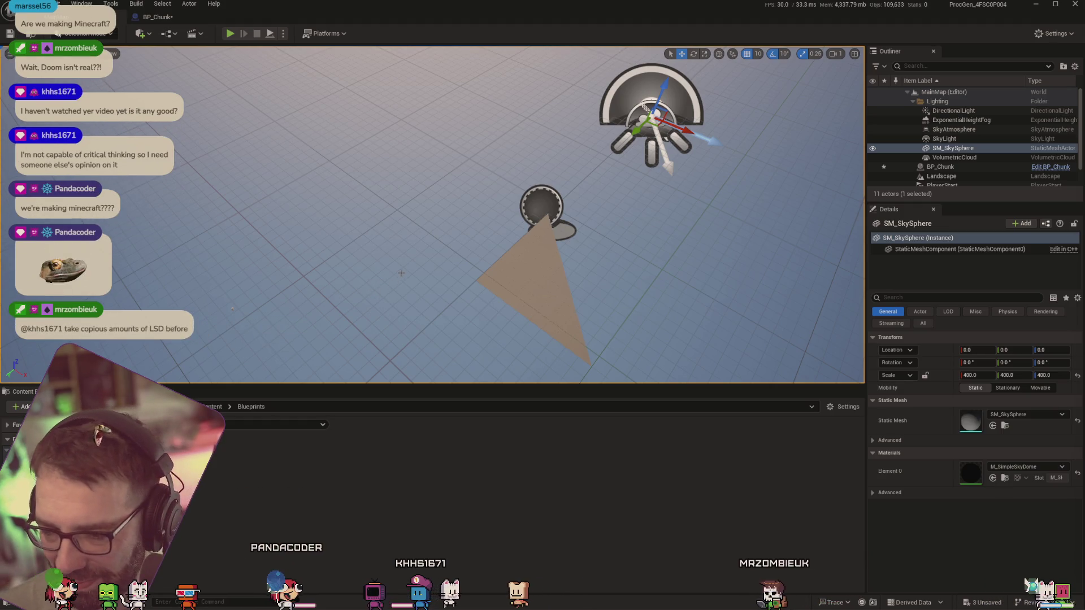
# Collapse the Content Browser with Ctrl+Space and orbit to the orange triangle beside the player start
pyautogui.moveTo(531, 216)
pyautogui.mouseDown()
pyautogui.moveTo(431, 104)
pyautogui.moveTo(734, 242)
pyautogui.mouseUp()
pyautogui.hotkey('ctrl', 'space')
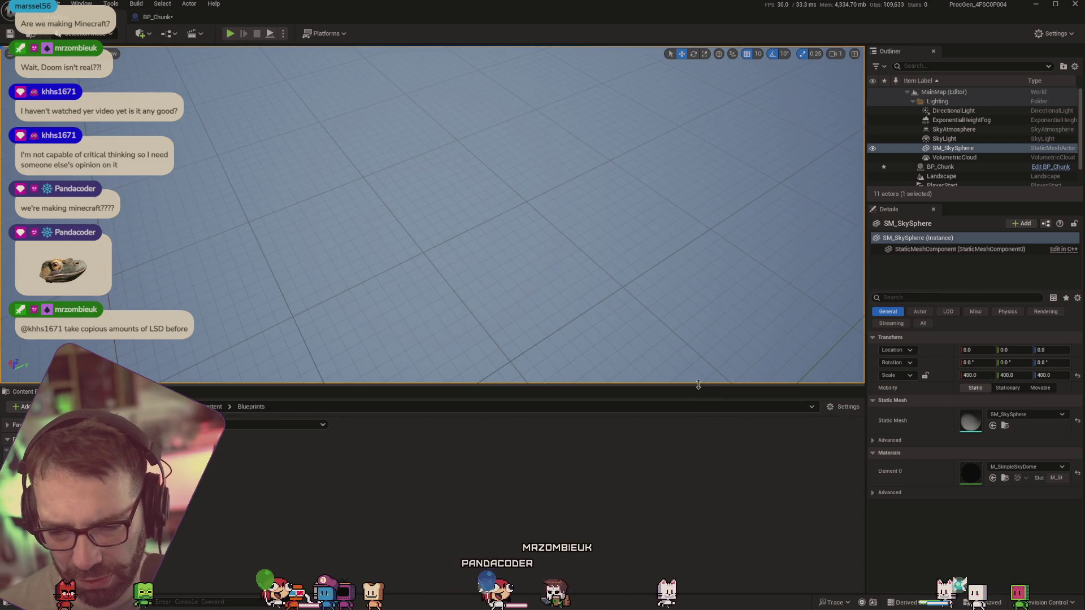
pyautogui.moveTo(648, 353)
pyautogui.mouseDown()
pyautogui.moveTo(593, 356)
pyautogui.moveTo(638, 351)
pyautogui.moveTo(657, 382)
pyautogui.mouseUp()
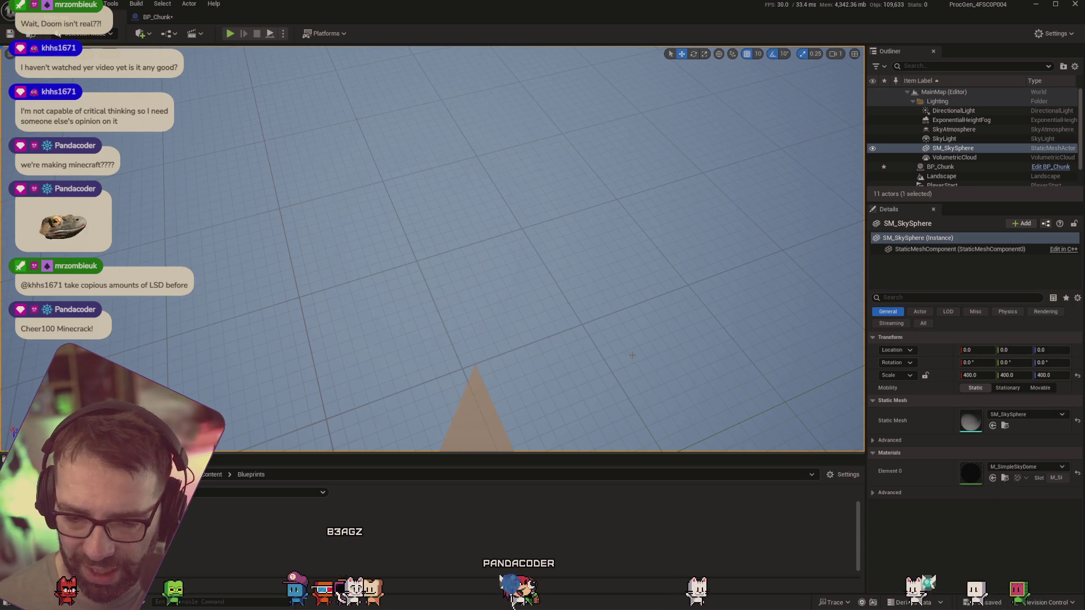
pyautogui.moveTo(605, 402); pyautogui.dragTo(509, 390)
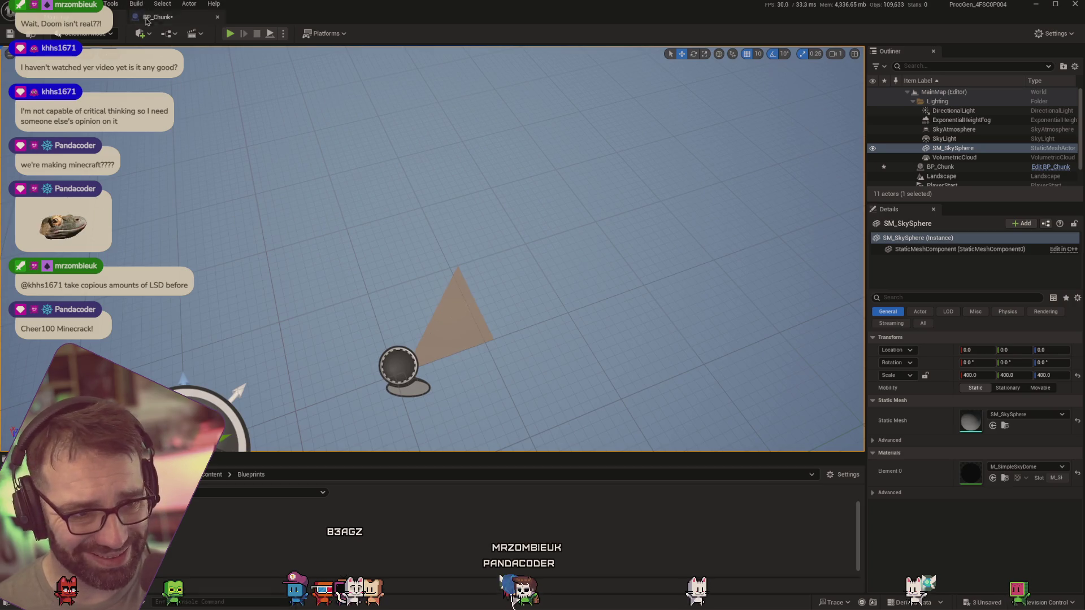
# Switch to the BP_Chunk* Construction Script, then to the browser showing the YouTube channel
pyautogui.click(157, 17)
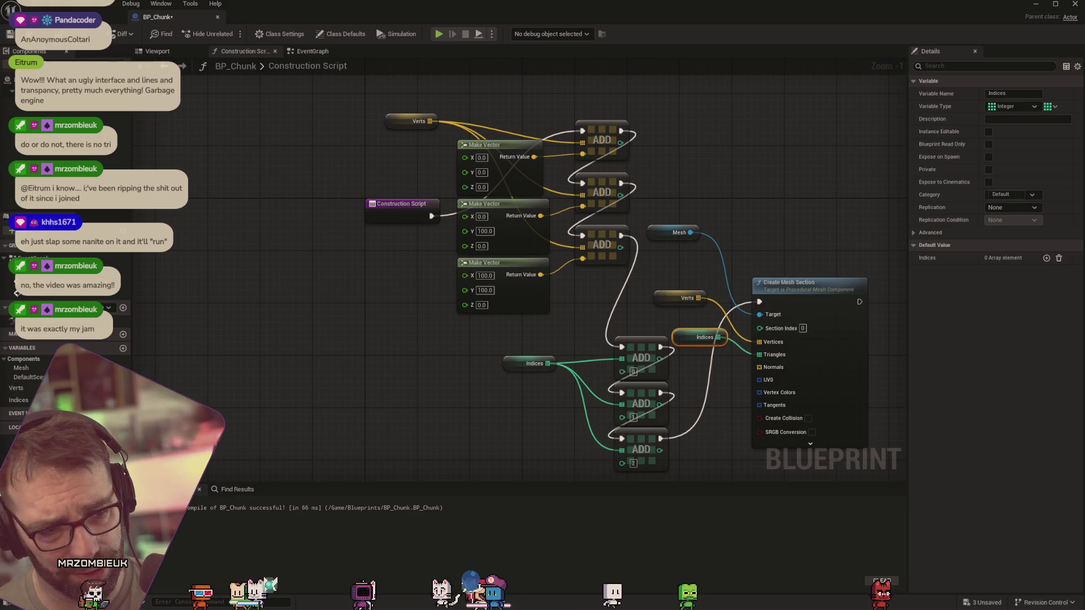
pyautogui.hotkey('alt', 'Tab')
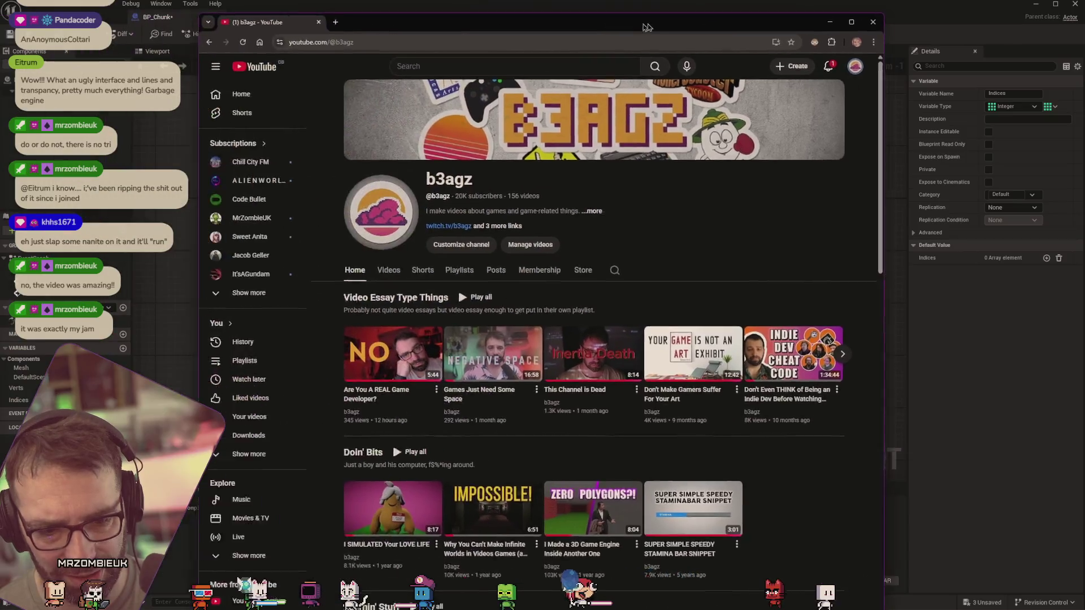
# Close the YouTube channel page to get back to BP_Chunk's Construction Script
pyautogui.moveTo(572, 370)
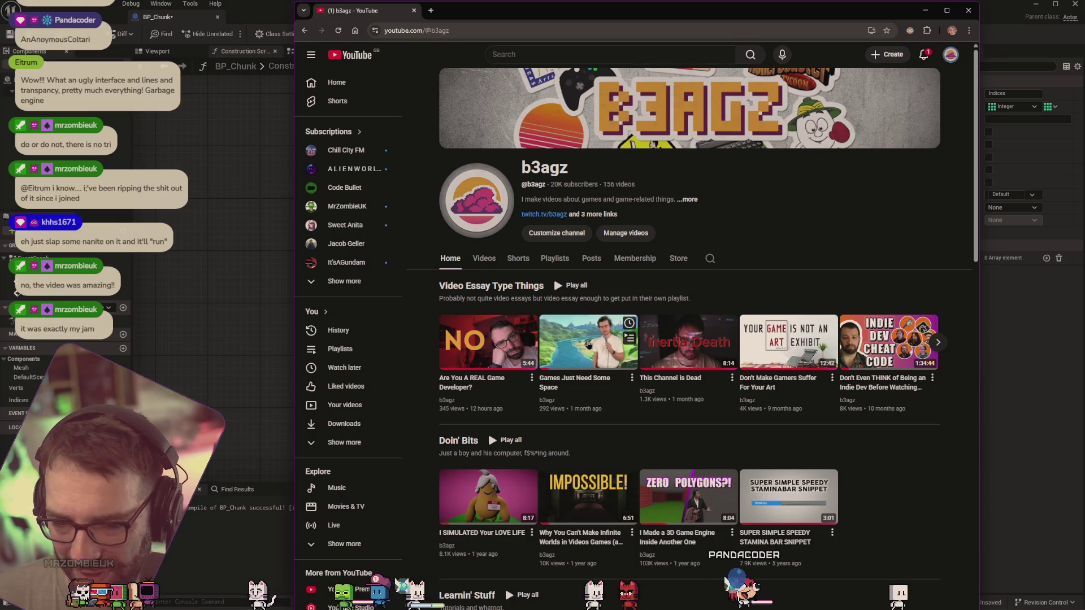
pyautogui.moveTo(694, 350)
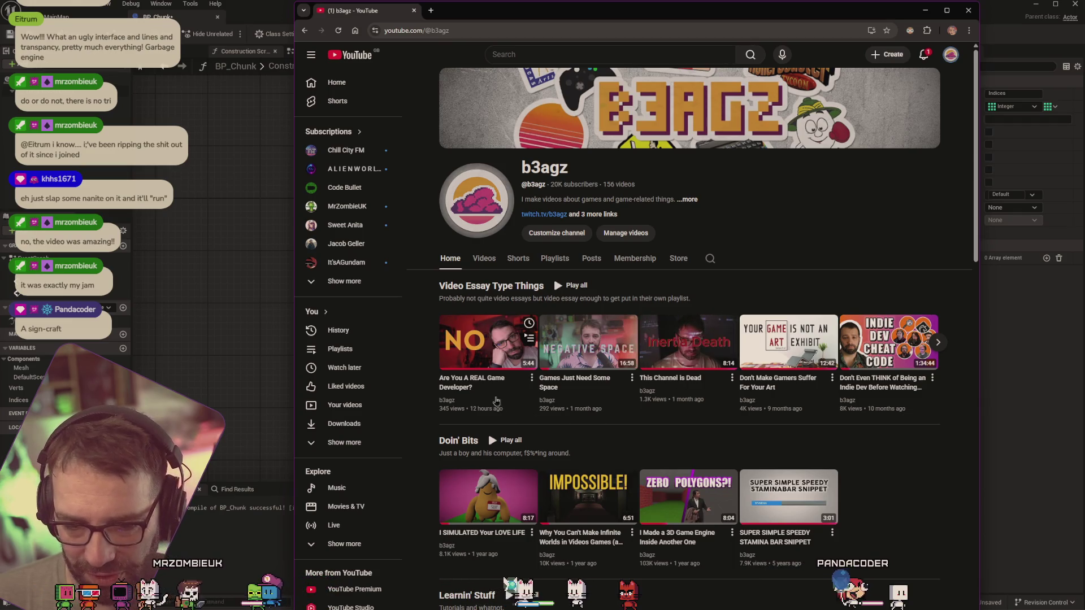
pyautogui.moveTo(473, 351)
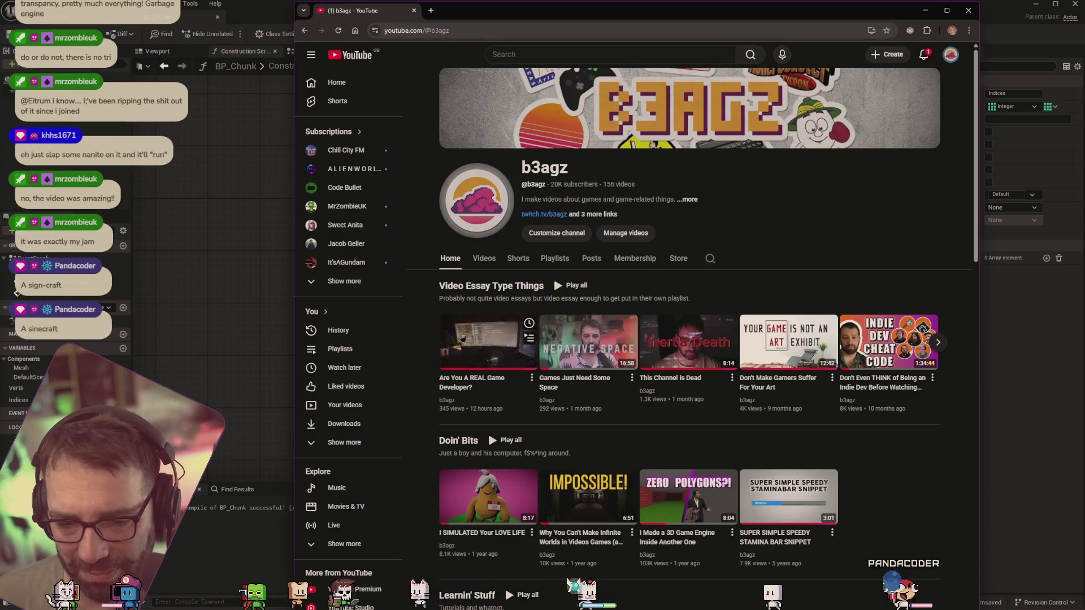
pyautogui.moveTo(565, 335)
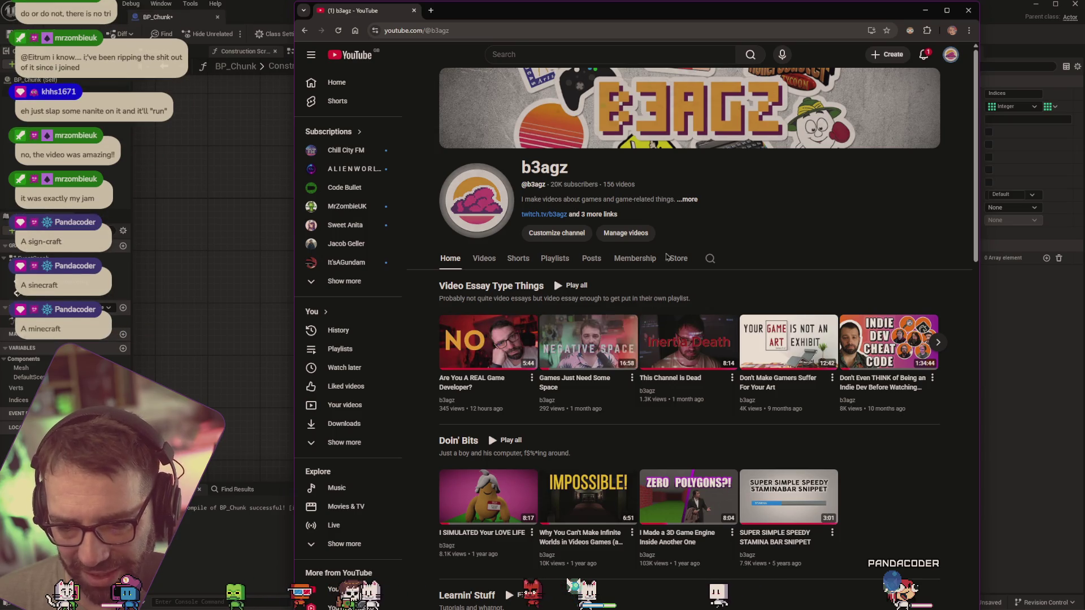
pyautogui.click(414, 11)
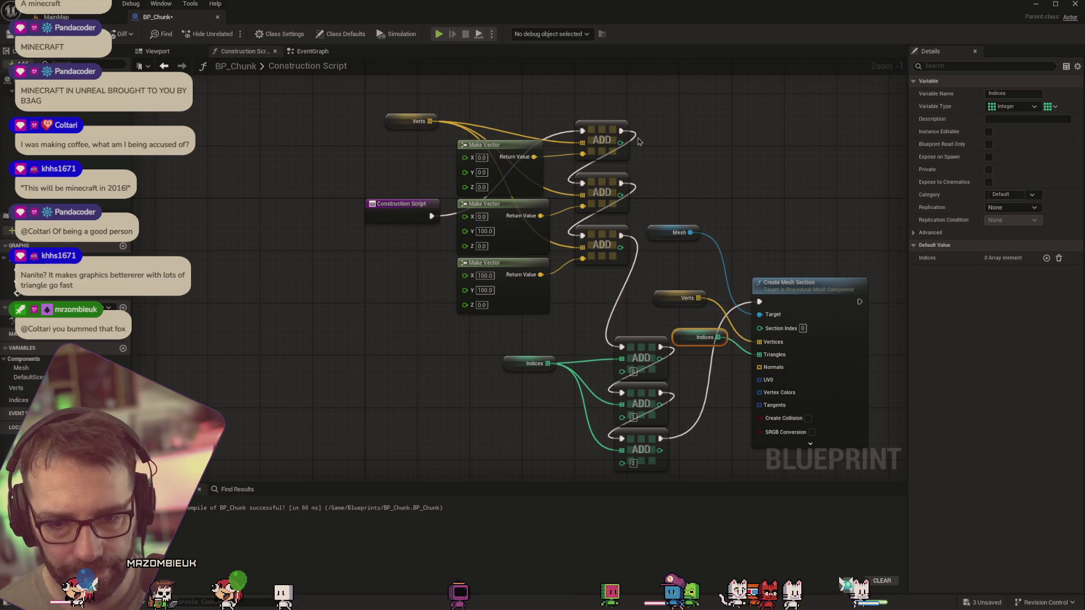
# Spread out the Construction Script nodes and select the vertex and index building nodes
pyautogui.scroll(-1, 727, 157)
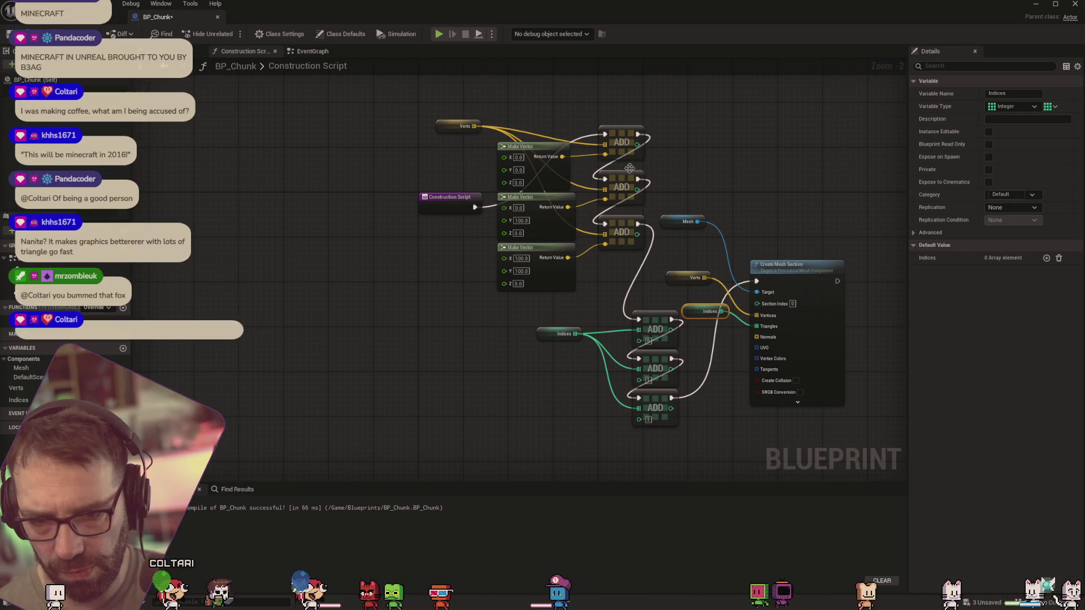
pyautogui.moveTo(450, 198); pyautogui.dragTo(314, 198)
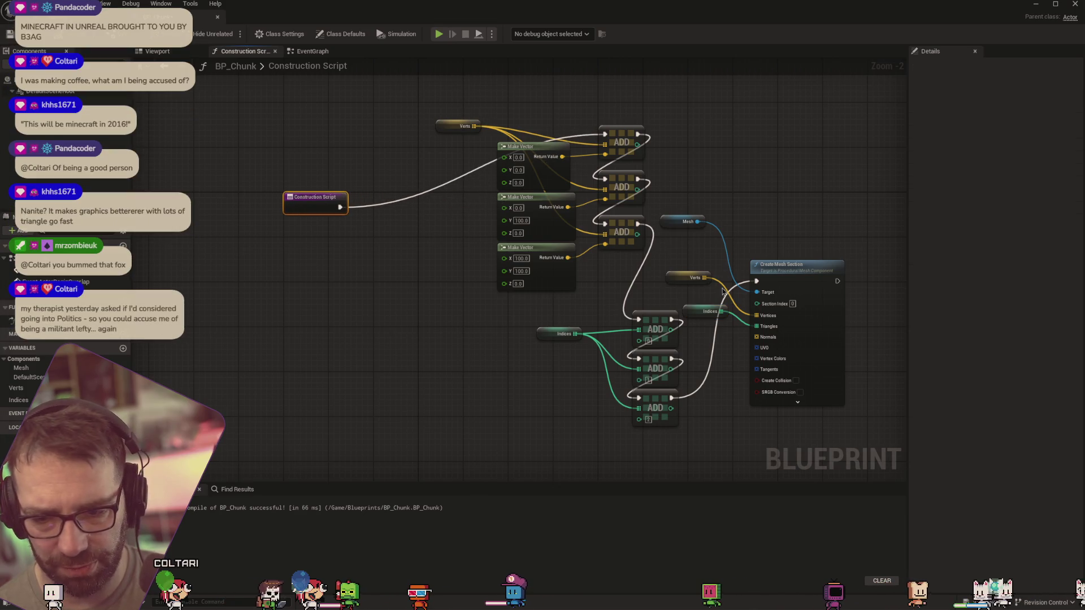
pyautogui.moveTo(791, 264); pyautogui.dragTo(891, 253)
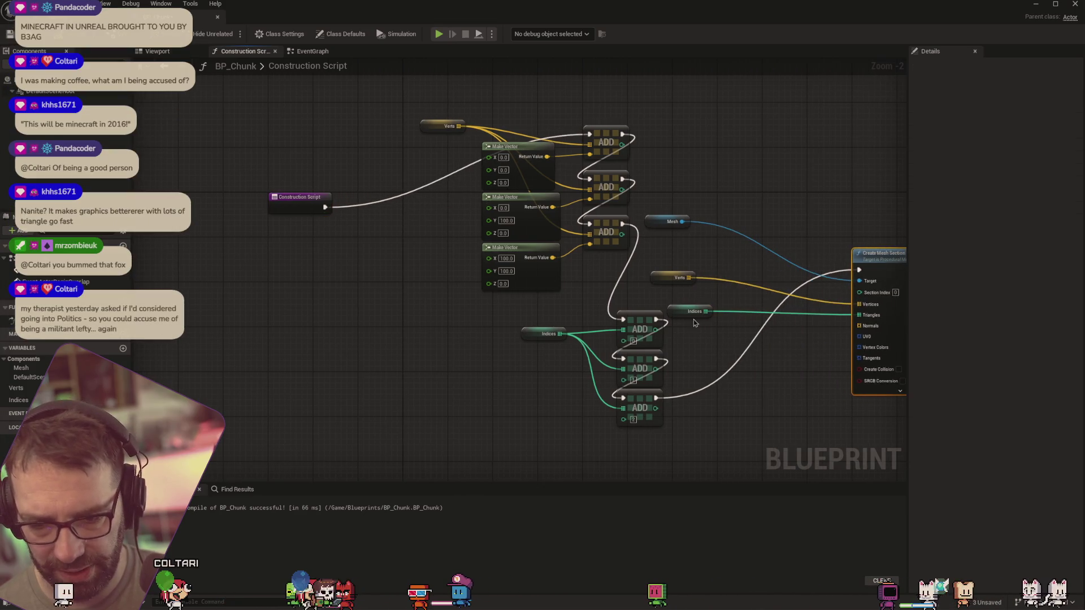
pyautogui.moveTo(720, 325); pyautogui.dragTo(647, 268)
pyautogui.moveTo(665, 281)
pyautogui.mouseDown()
pyautogui.moveTo(784, 286)
pyautogui.moveTo(803, 320)
pyautogui.mouseUp()
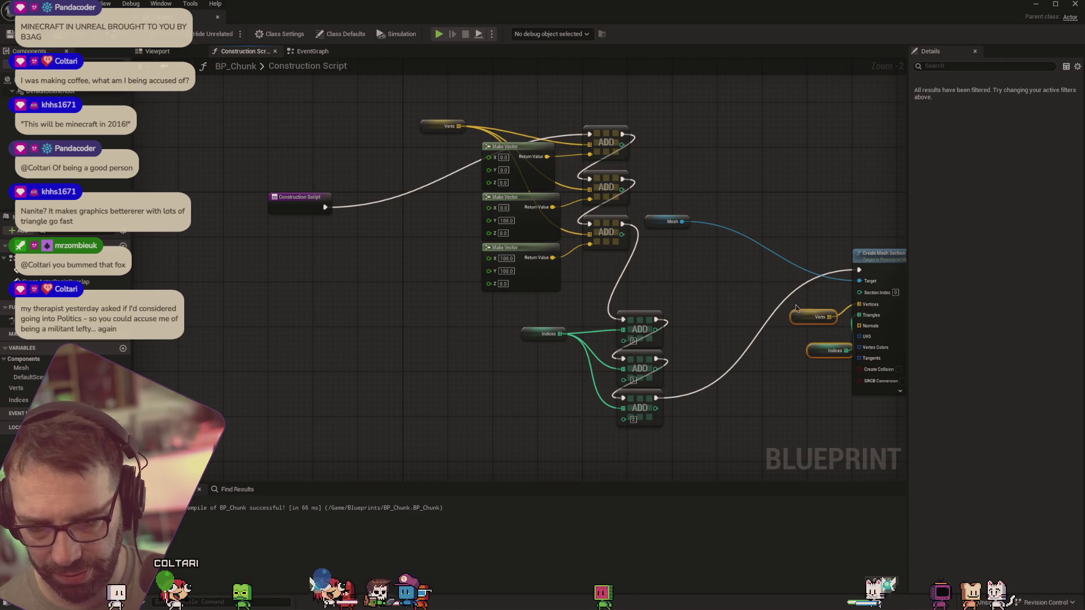
pyautogui.moveTo(666, 222); pyautogui.dragTo(795, 245)
pyautogui.moveTo(702, 447)
pyautogui.mouseDown()
pyautogui.moveTo(612, 363)
pyautogui.moveTo(440, 105)
pyautogui.mouseUp()
# Collapse the selected nodes to a function and open the NewFunction graph
pyautogui.rightClick(518, 146)
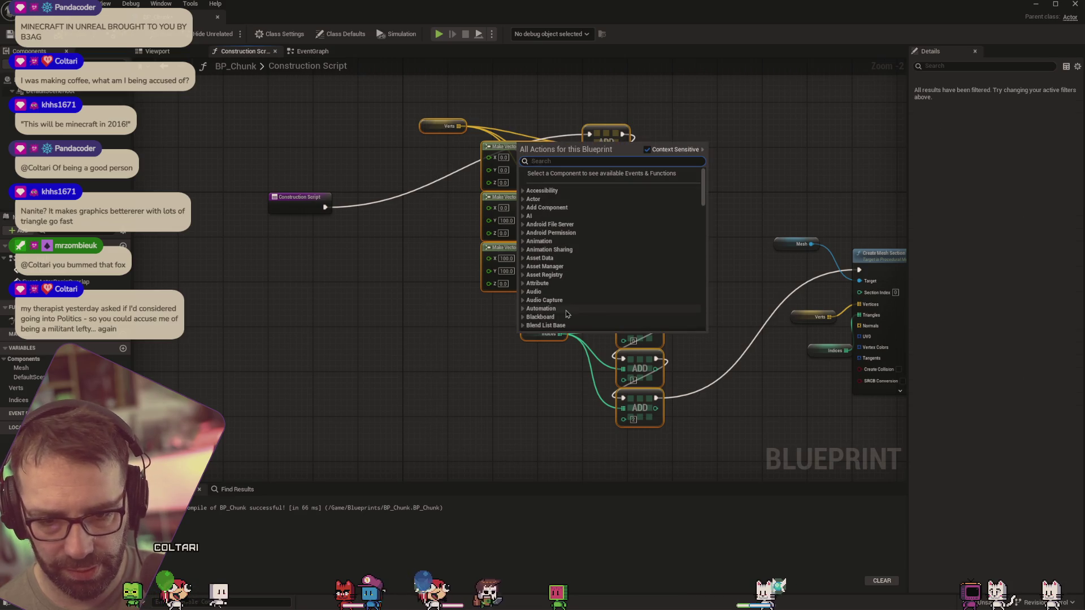
pyautogui.rightClick(494, 147)
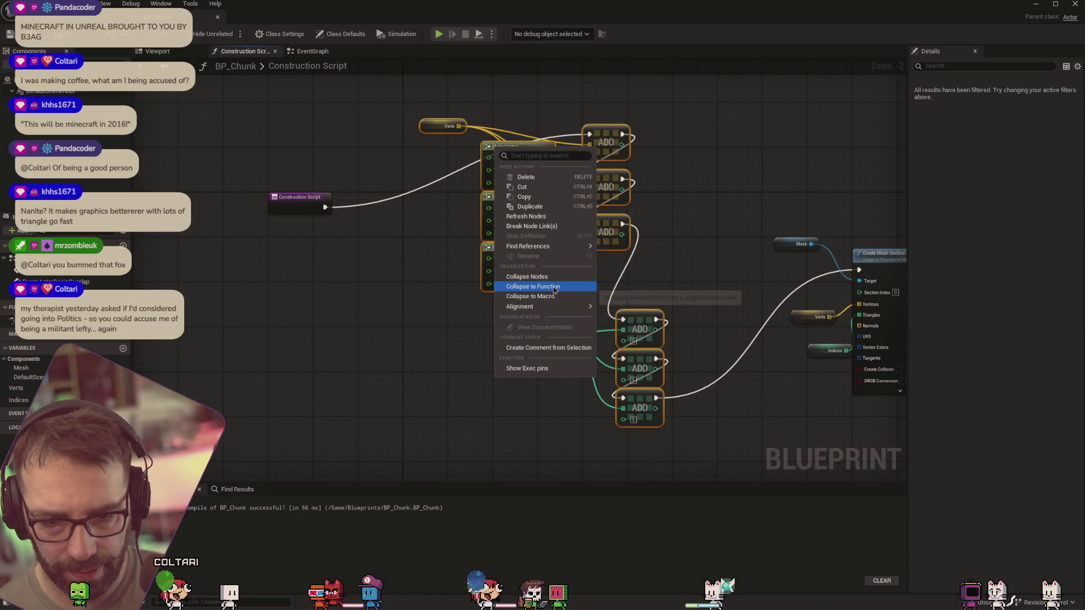
pyautogui.click(553, 289)
pyautogui.doubleClick(576, 251)
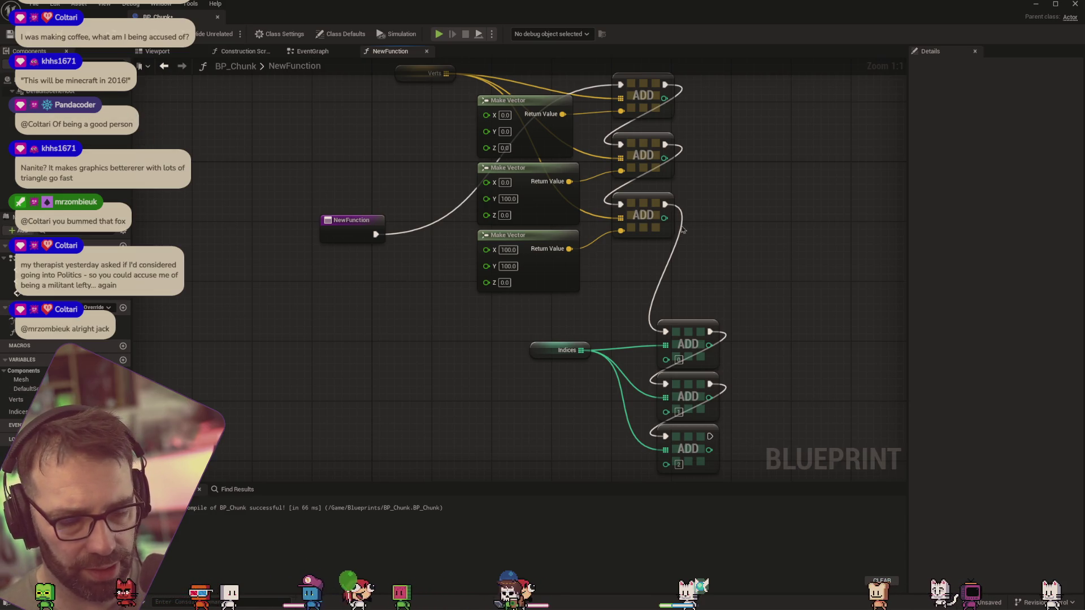
# Rename NewFunction to AddTriangle in the My Blueprint panel
pyautogui.click(50, 336)
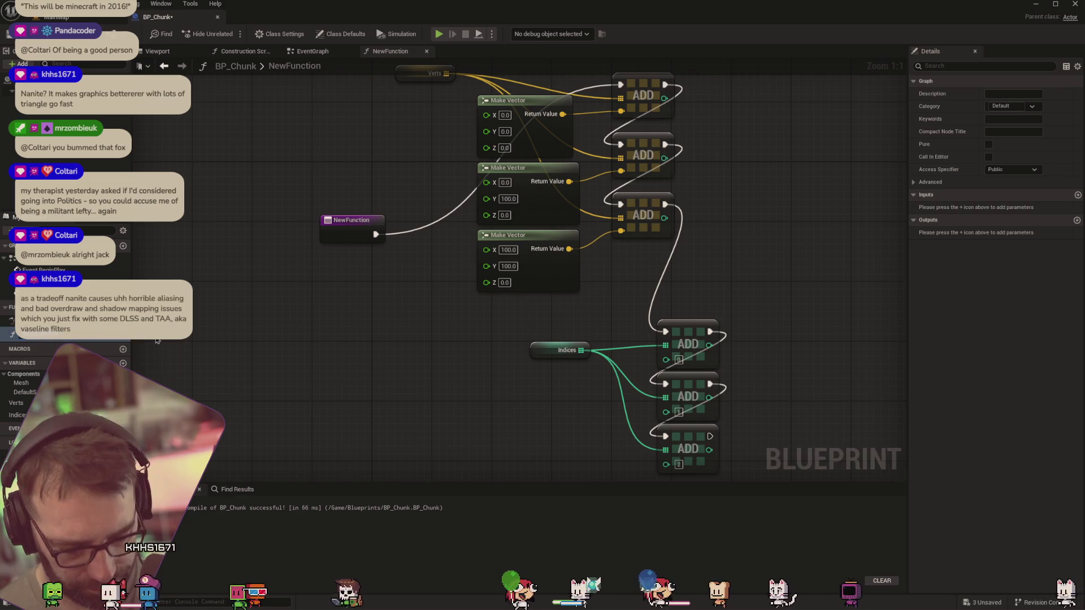
pyautogui.doubleClick(35, 337)
pyautogui.write('AddTri')
pyautogui.press('Return')
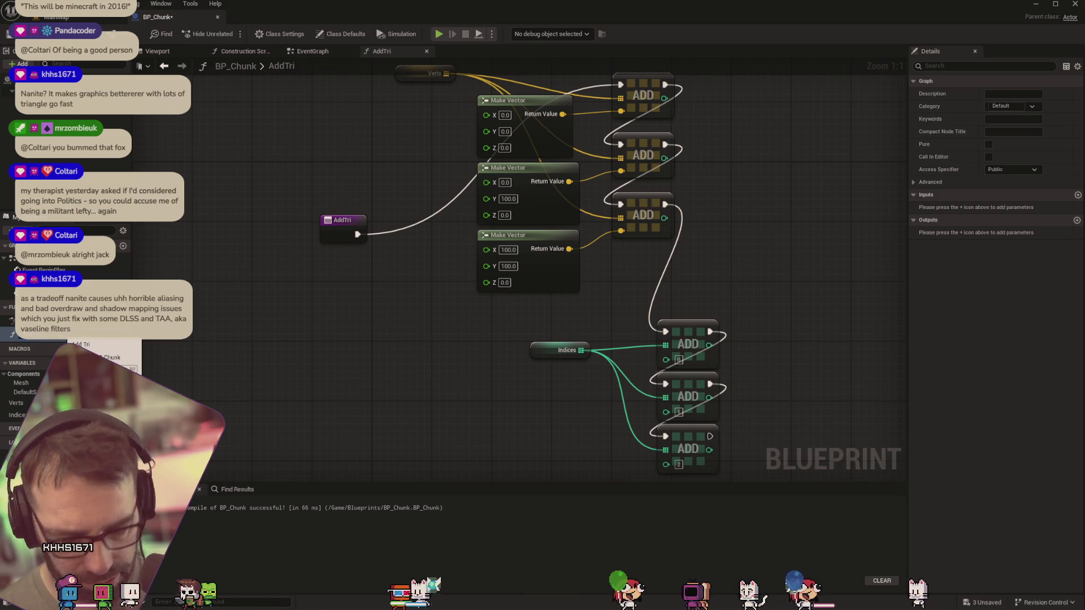
pyautogui.write('angle')
pyautogui.press('Return')
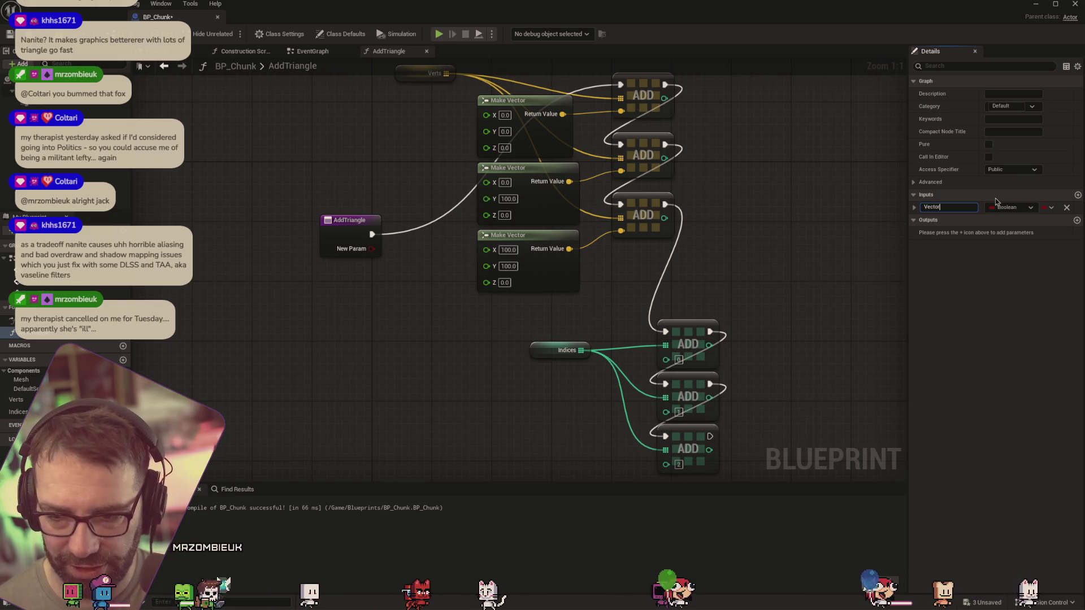
# Name the function's first input FirstVector and set its type to Vector
pyautogui.press('BackSpace')
pyautogui.press('BackSpace')
pyautogui.press('BackSpace')
pyautogui.write('FirstVB')
pyautogui.press('BackSpace')
pyautogui.write('ector')
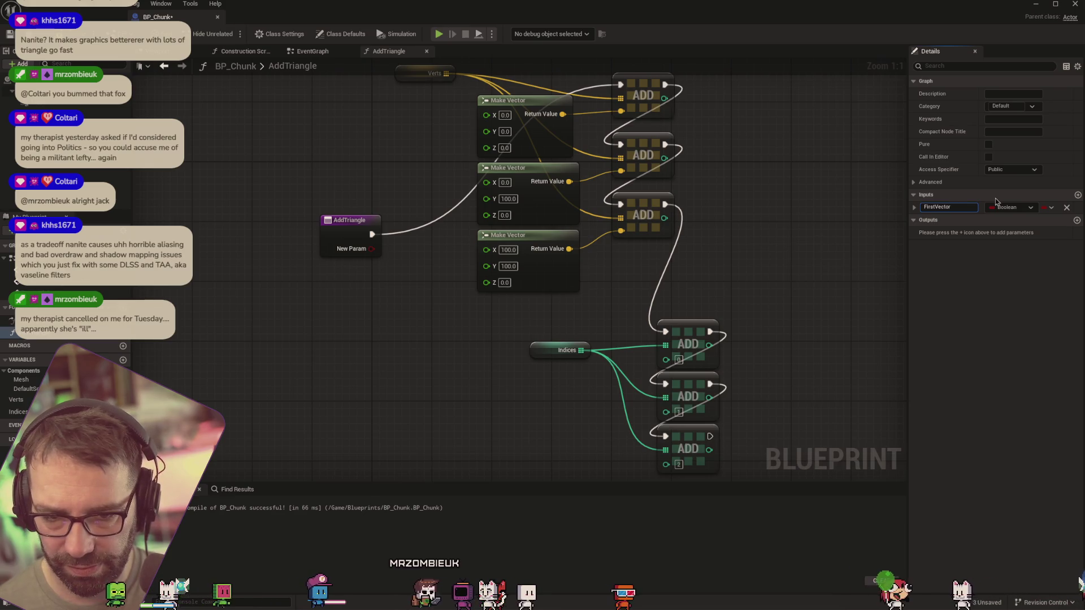
pyautogui.press('Return')
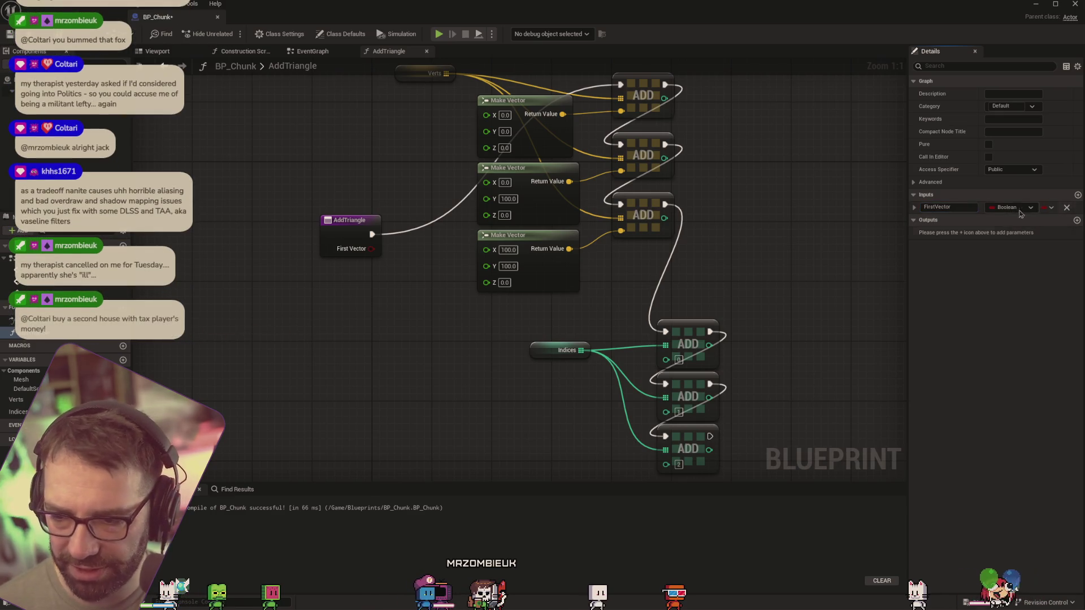
pyautogui.click(1020, 209)
pyautogui.click(1011, 309)
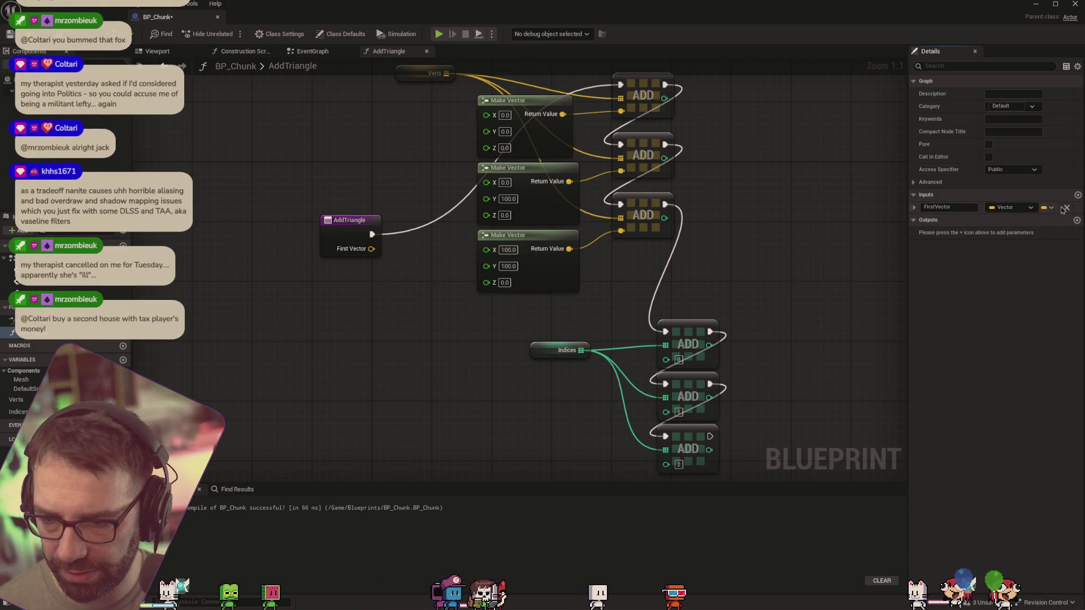
# Add two more inputs and rename the first input Vert1
pyautogui.click(1077, 194)
pyautogui.click(1077, 195)
pyautogui.write('SecondVector')
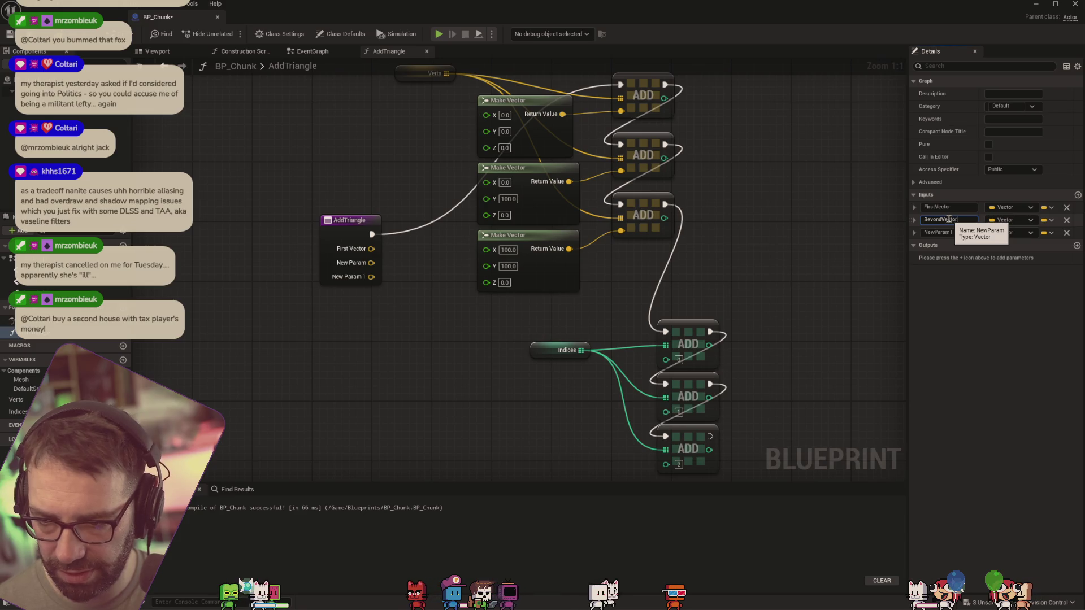
pyautogui.press('Return')
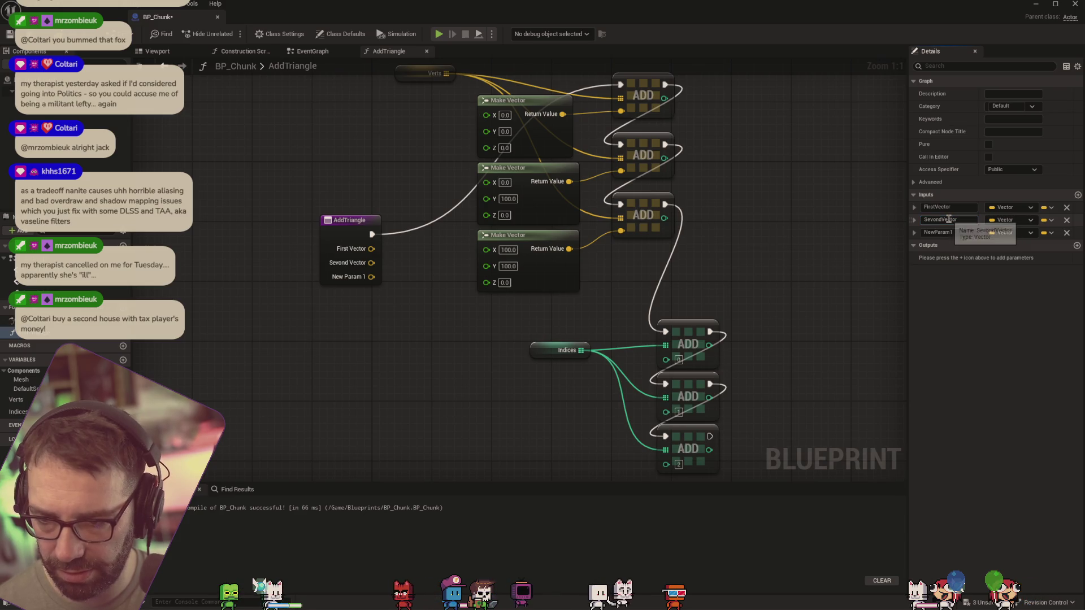
pyautogui.moveTo(951, 207); pyautogui.dragTo(941, 208)
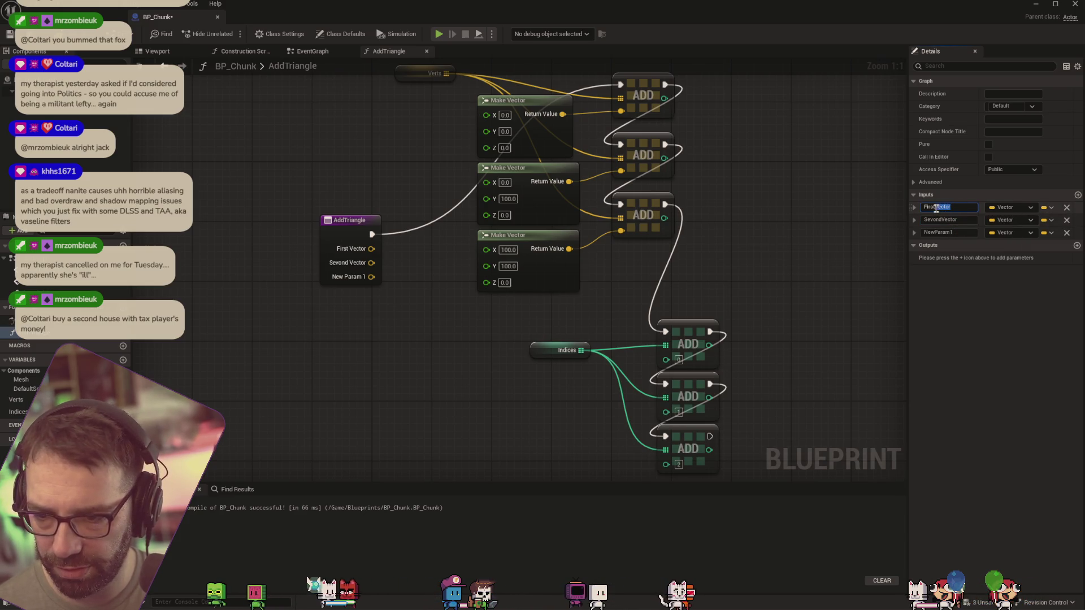
pyautogui.write('Vert1')
pyautogui.press('Return')
# Name the other two inputs Vert2 and Vert3, and select the three Make Vector nodes
pyautogui.doubleClick(943, 220)
pyautogui.write('Vert')
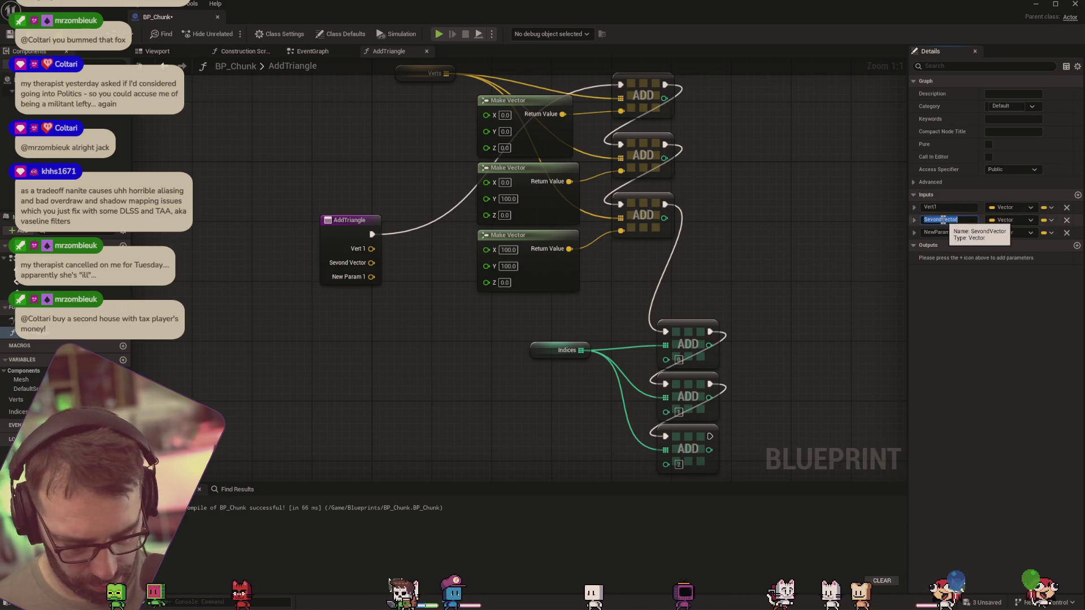
pyautogui.write('2')
pyautogui.press('Return')
pyautogui.doubleClick(940, 233)
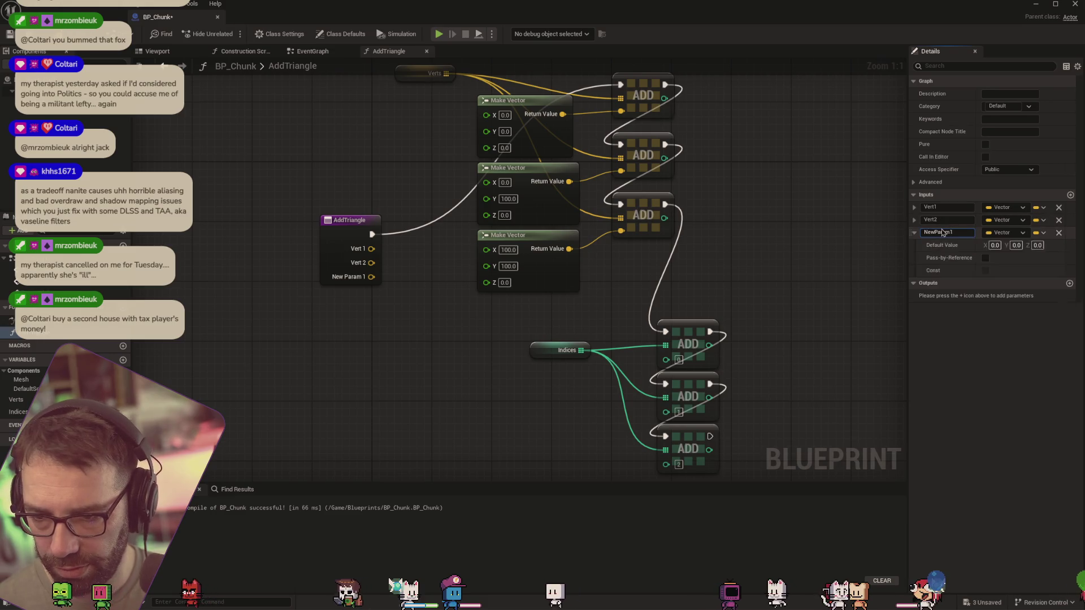
pyautogui.write('Vert3')
pyautogui.press('Return')
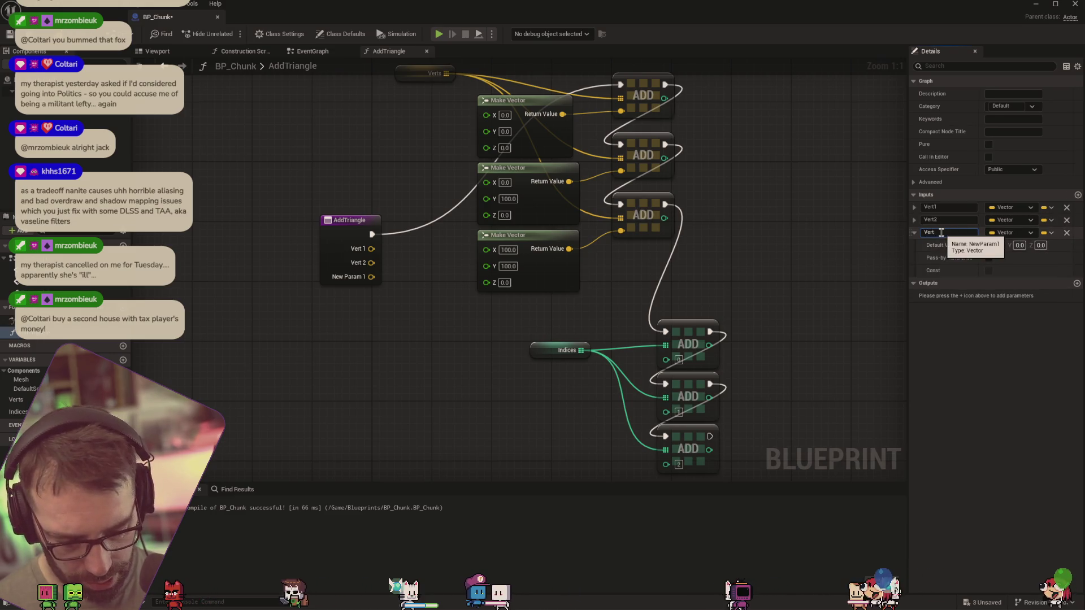
pyautogui.moveTo(587, 302)
pyautogui.mouseDown()
pyautogui.moveTo(526, 226)
pyautogui.moveTo(512, 124)
pyautogui.mouseUp()
# Replace the Make Vector nodes with Vert 1–3 wired into the three ADD nodes, and place the Verts getter beside the first
pyautogui.press('Delete')
pyautogui.moveTo(371, 249)
pyautogui.mouseDown()
pyautogui.moveTo(582, 166)
pyautogui.moveTo(621, 111)
pyautogui.mouseUp()
pyautogui.moveTo(370, 263)
pyautogui.mouseDown()
pyautogui.moveTo(588, 172)
pyautogui.moveTo(620, 171)
pyautogui.mouseUp()
pyautogui.moveTo(376, 276)
pyautogui.mouseDown()
pyautogui.moveTo(582, 224)
pyautogui.moveTo(619, 238)
pyautogui.mouseUp()
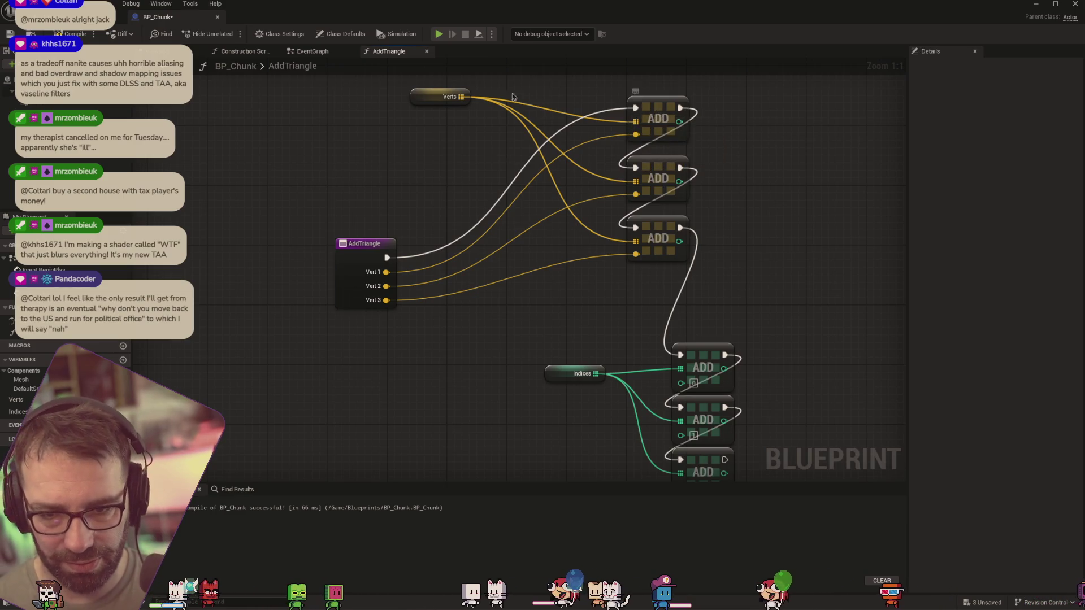
pyautogui.moveTo(446, 97)
pyautogui.mouseDown()
pyautogui.moveTo(551, 96)
pyautogui.moveTo(549, 119)
pyautogui.mouseUp()
pyautogui.moveTo(538, 82); pyautogui.dragTo(676, 132)
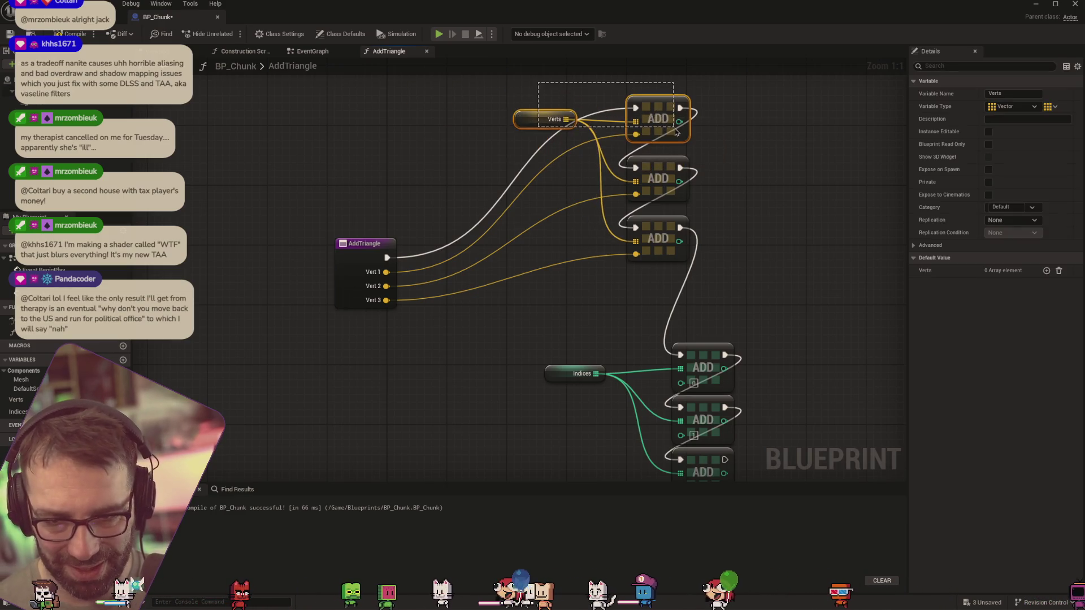
# Collapse the Verts getter and first ADD into a macro named 'AddVertToVertsArrayh' and open its graph
pyautogui.rightClick(659, 107)
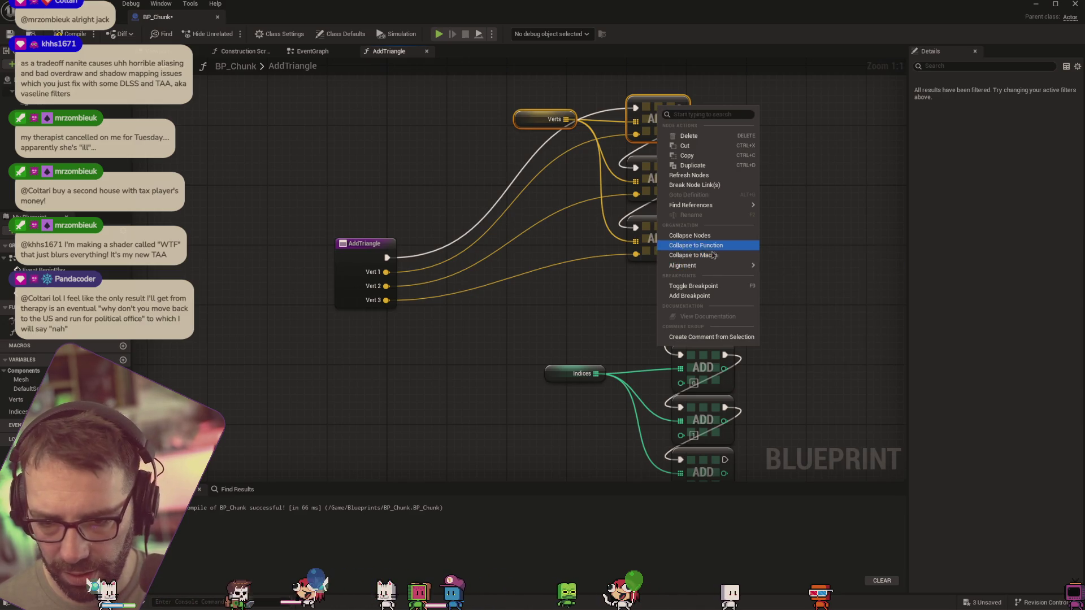
pyautogui.click(711, 257)
pyautogui.write('AddVertTo')
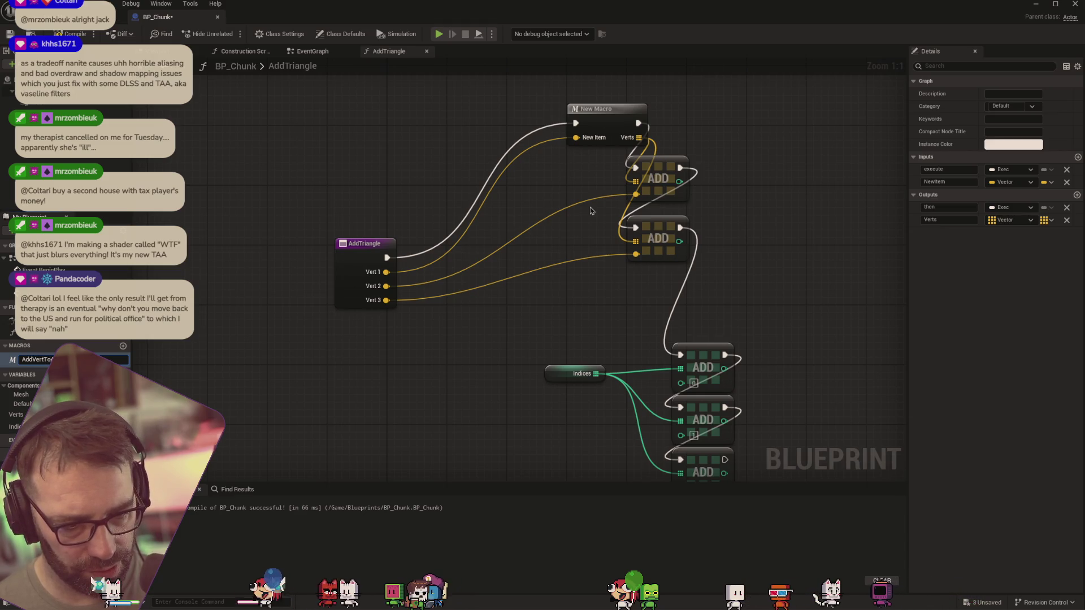
pyautogui.press('BackSpace')
pyautogui.write('ertsArrayh')
pyautogui.press('Return')
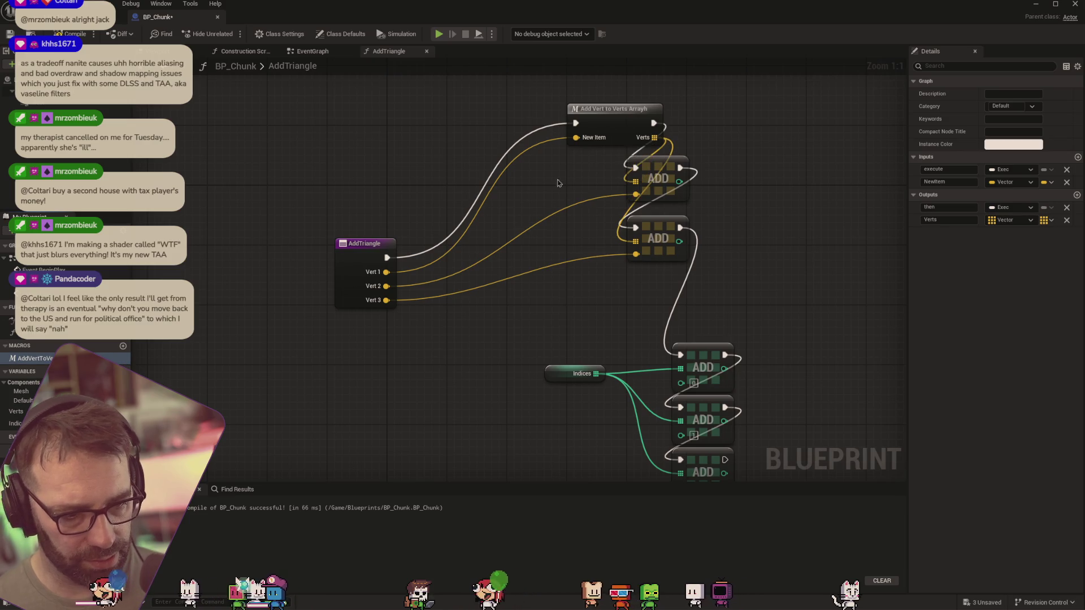
pyautogui.doubleClick(34, 358)
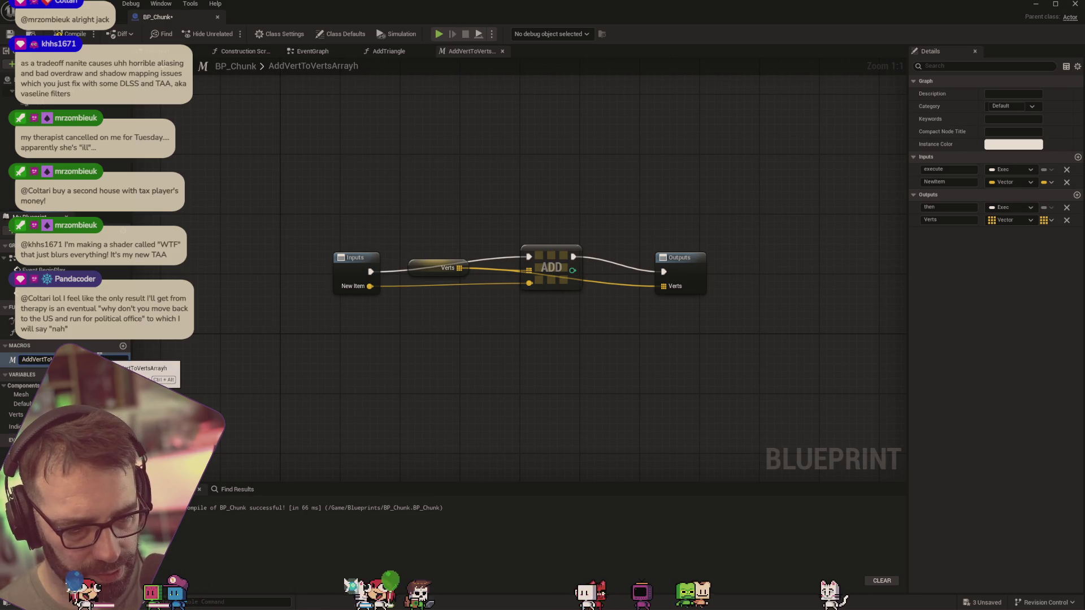
# Correct the macro name to AddVertToVertsArray and rename its NewItem input to Vert
pyautogui.press('BackSpace')
pyautogui.press('Return')
pyautogui.moveTo(408, 267)
pyautogui.mouseDown()
pyautogui.moveTo(451, 211)
pyautogui.moveTo(454, 325)
pyautogui.mouseUp()
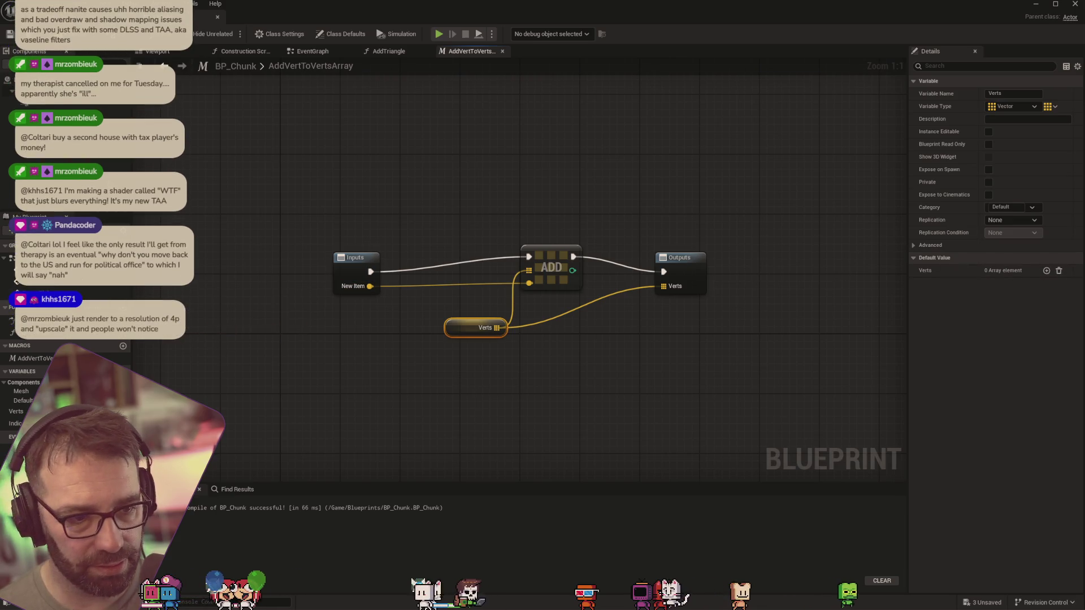
pyautogui.click(852, 317)
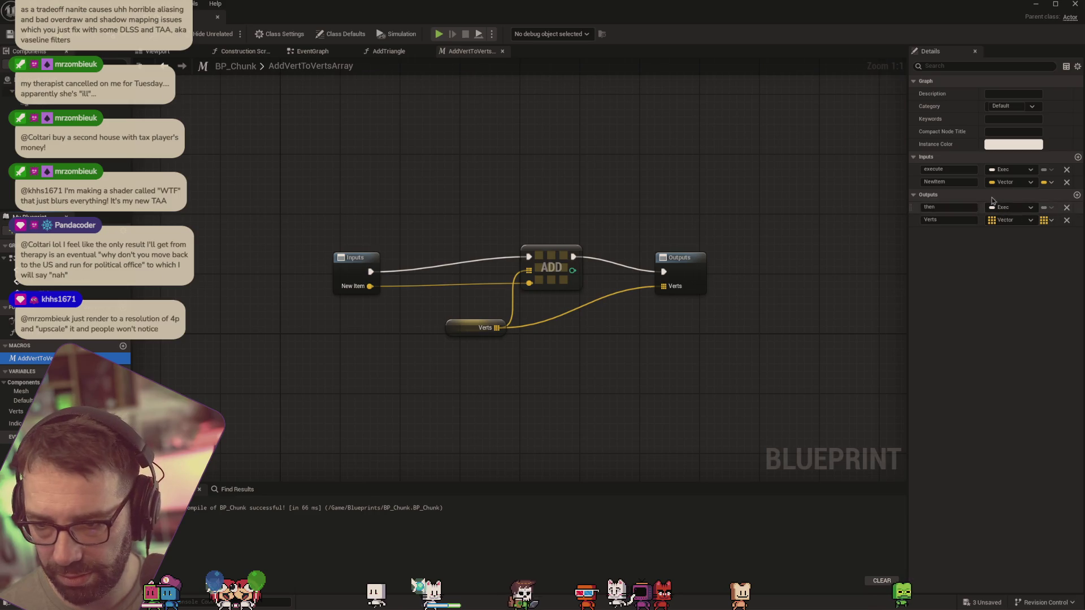
pyautogui.click(970, 183)
pyautogui.write('Vert')
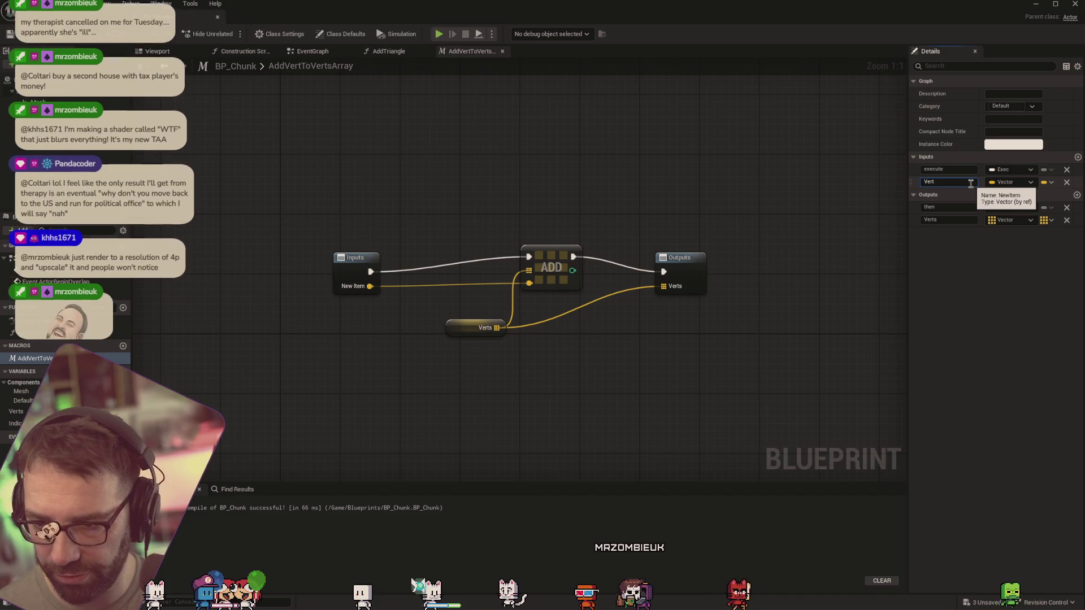
pyautogui.press('Return')
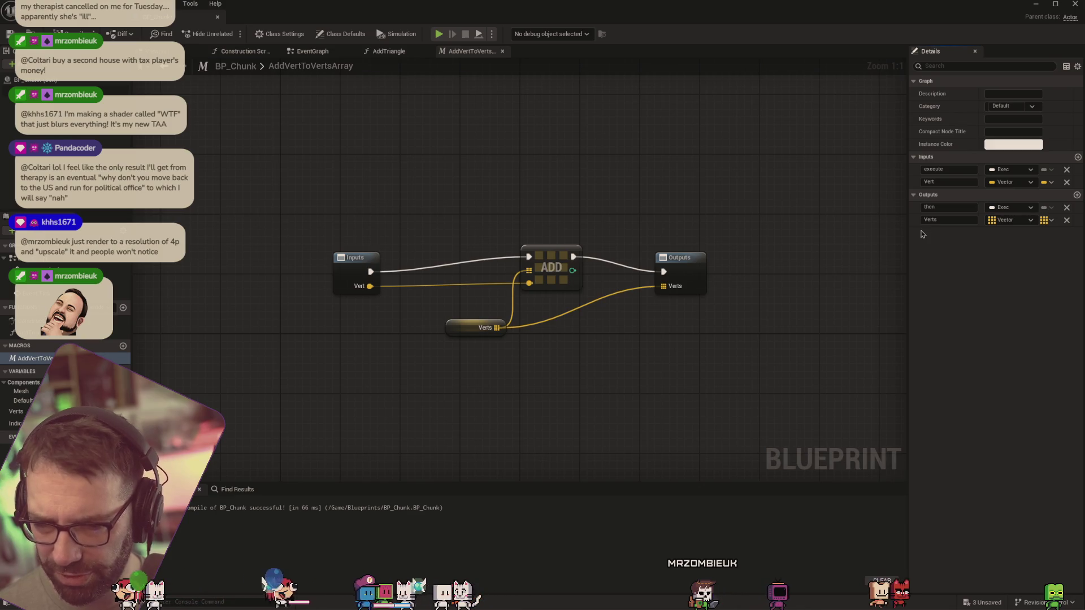
# Remove the macro's then and Verts outputs and compile the blueprint
pyautogui.click(1066, 207)
pyautogui.click(1066, 208)
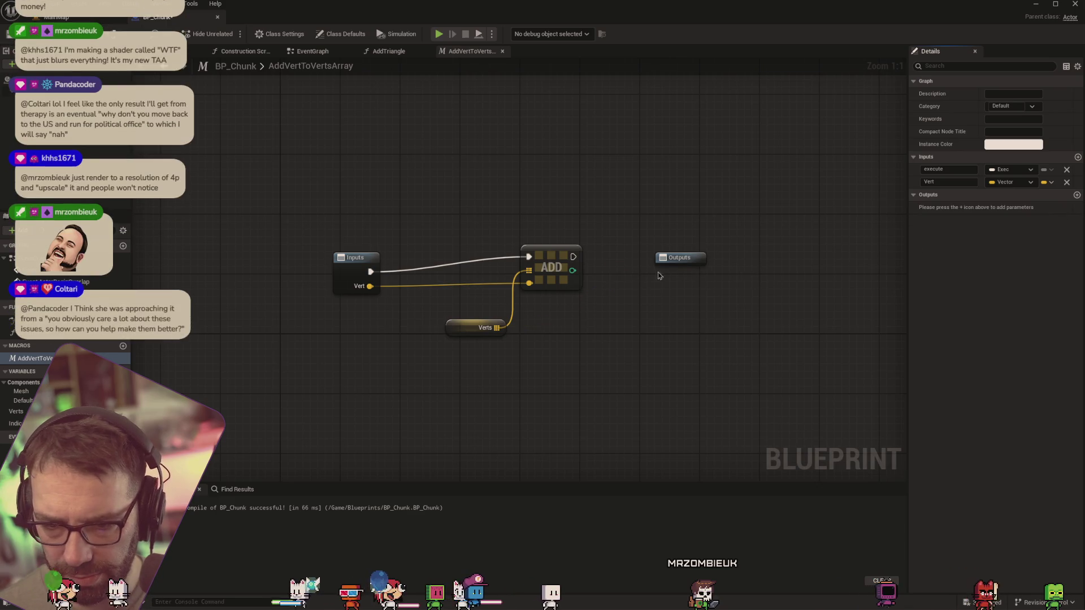
pyautogui.moveTo(457, 322); pyautogui.dragTo(450, 262)
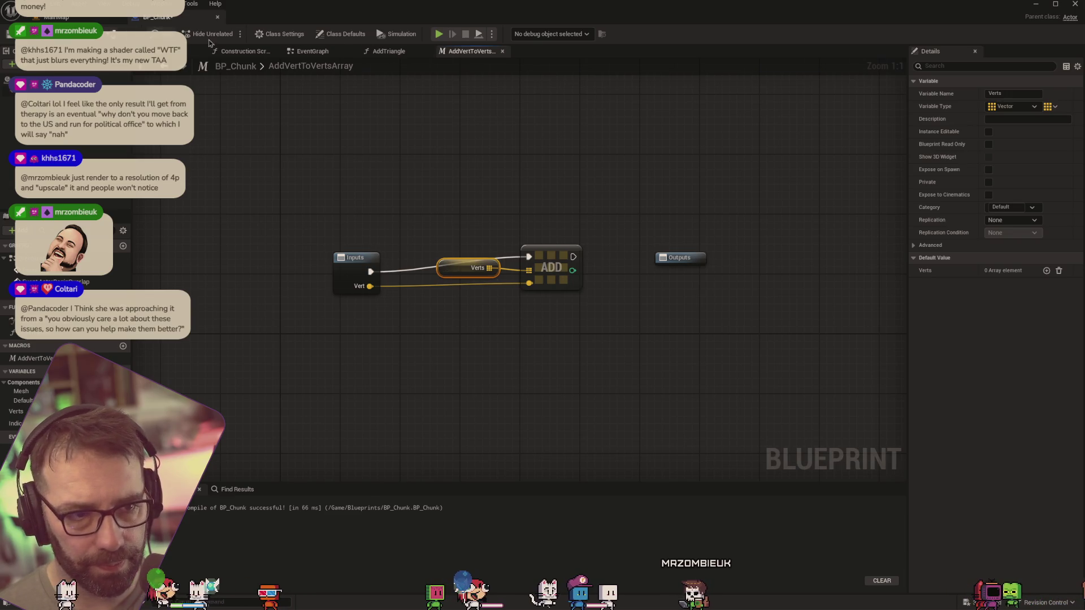
pyautogui.press('F7')
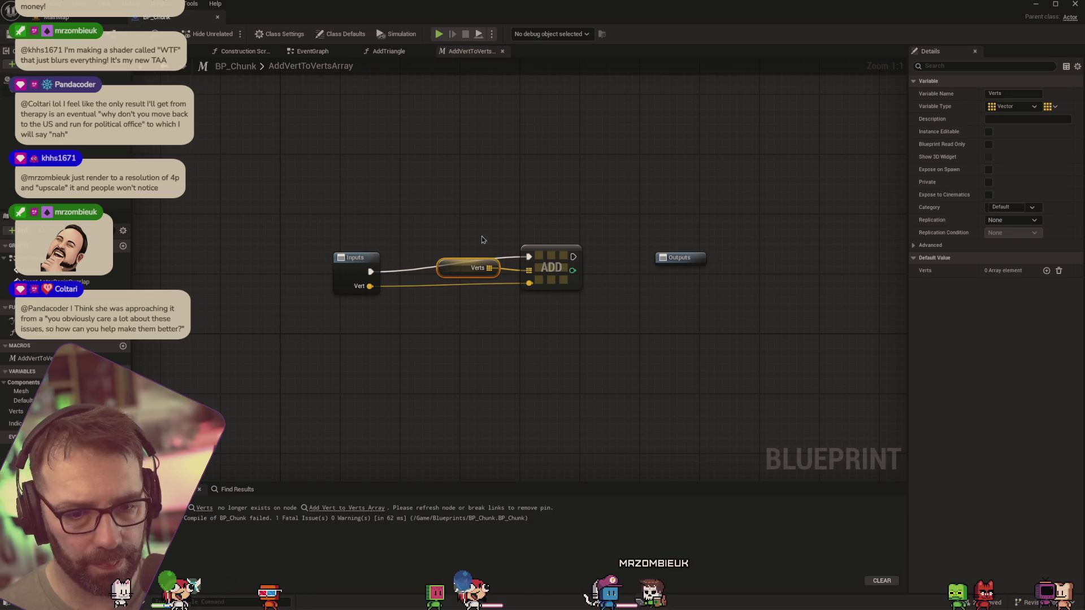
pyautogui.click(397, 52)
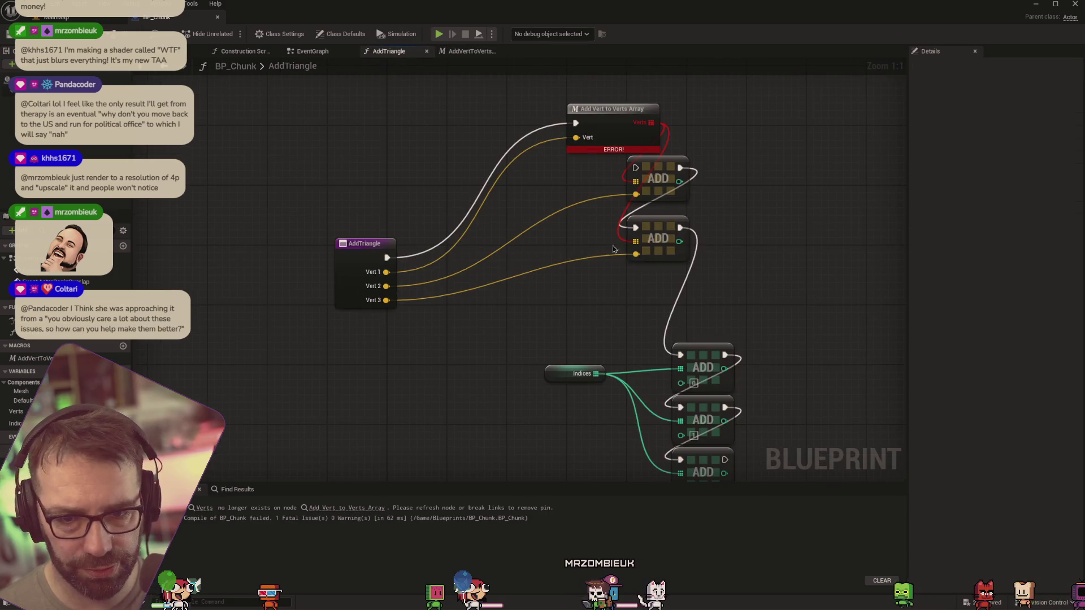
# Break and remove the stale Verts pin on the AddTriangle macro node to clear its error
pyautogui.moveTo(609, 122)
pyautogui.mouseDown()
pyautogui.moveTo(563, 127)
pyautogui.moveTo(540, 145)
pyautogui.mouseUp()
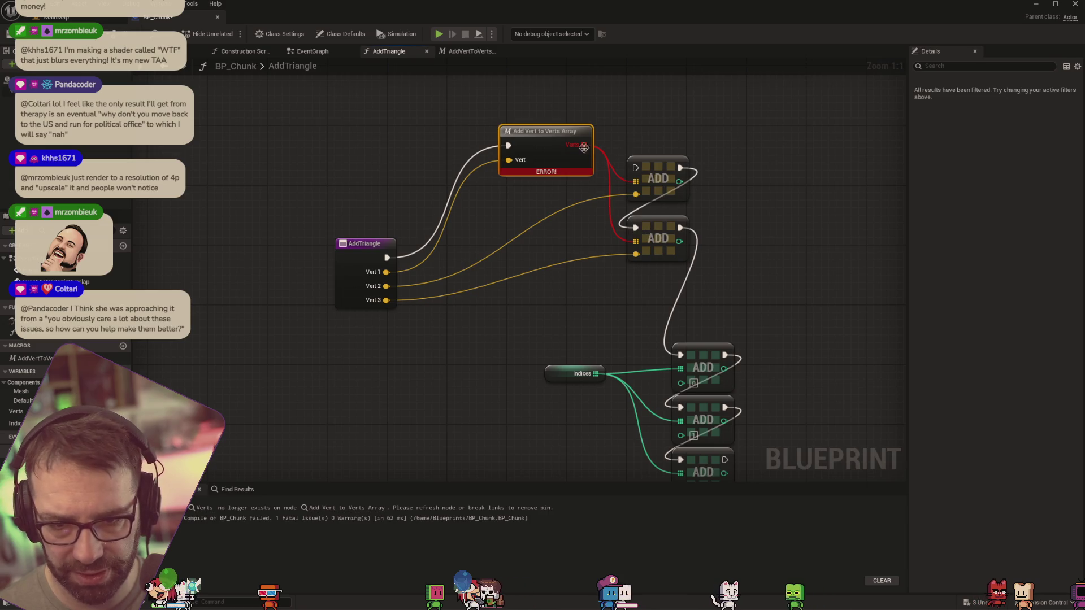
pyautogui.click(614, 158)
pyautogui.keyDown('alt'); pyautogui.click(584, 144); pyautogui.keyUp('alt')
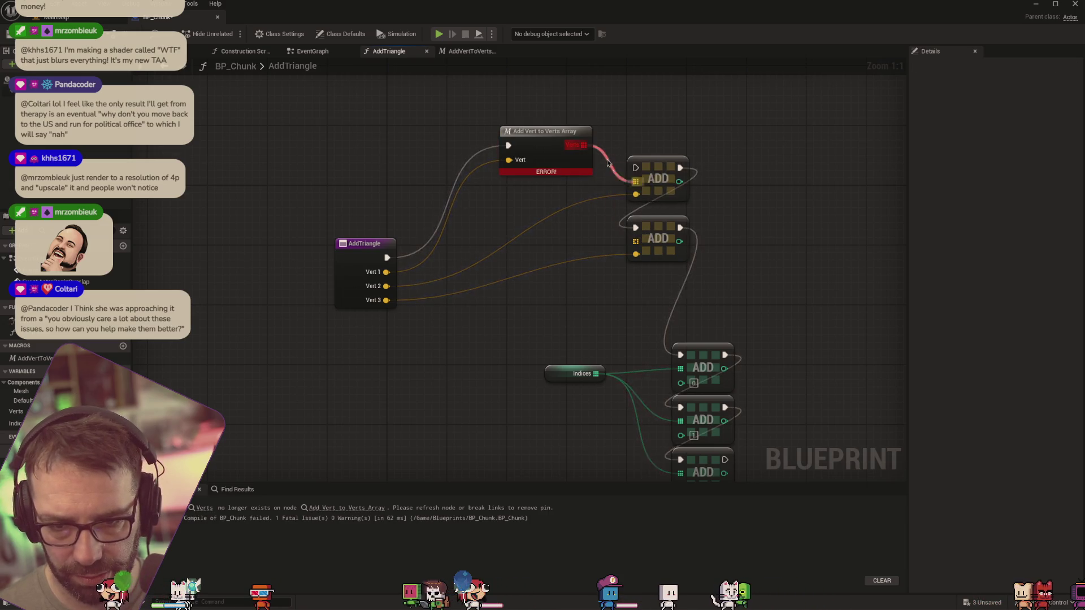
pyautogui.moveTo(558, 133); pyautogui.dragTo(489, 132)
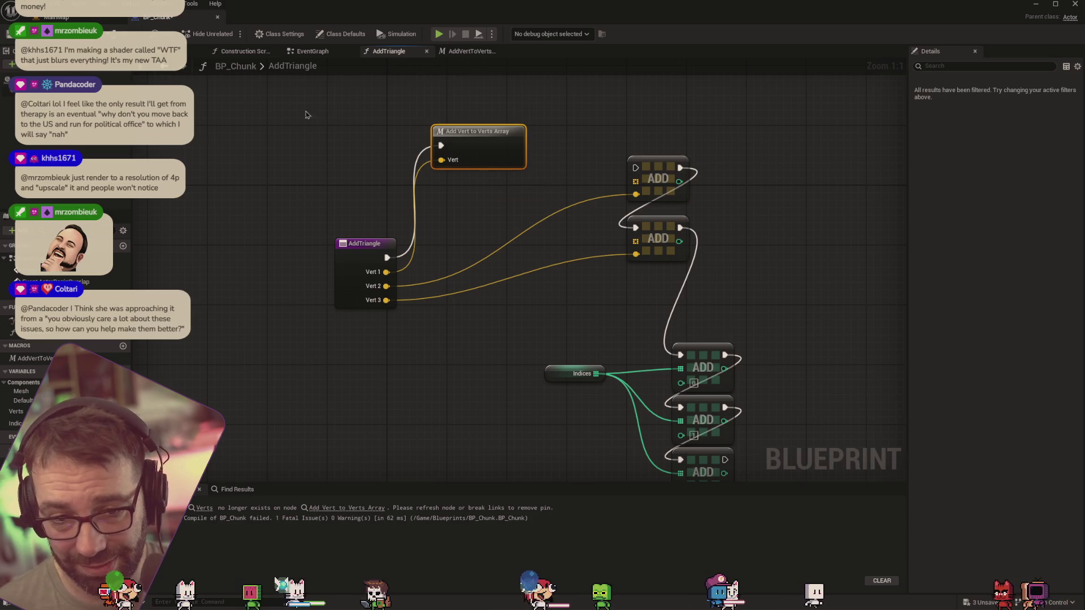
pyautogui.click(469, 51)
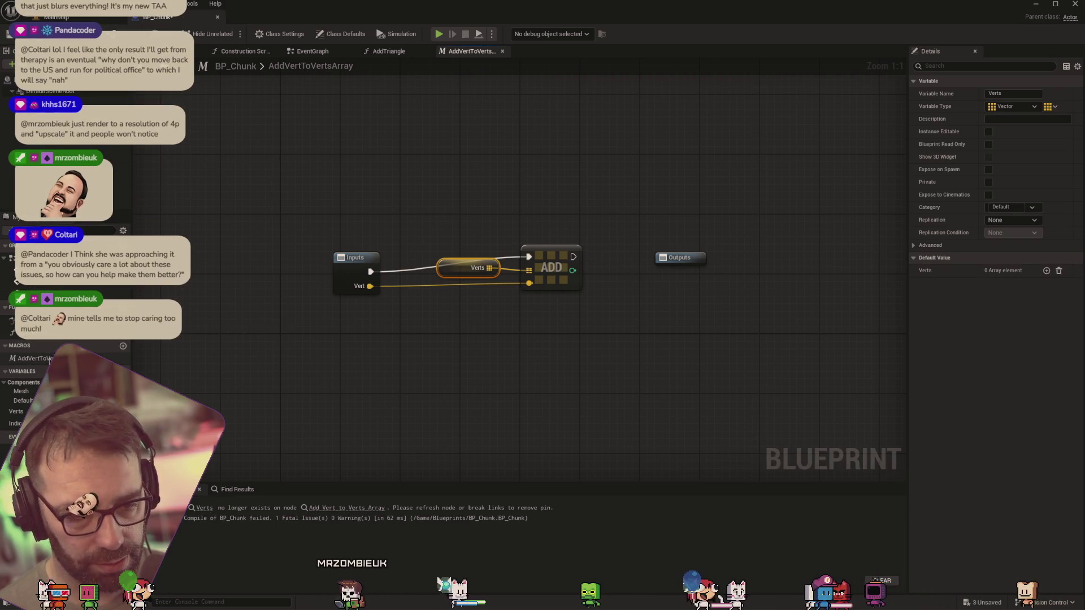
# Add an Exec-type output named exec to the macro and wire ADD's execution into it
pyautogui.click(630, 346)
pyautogui.click(1077, 195)
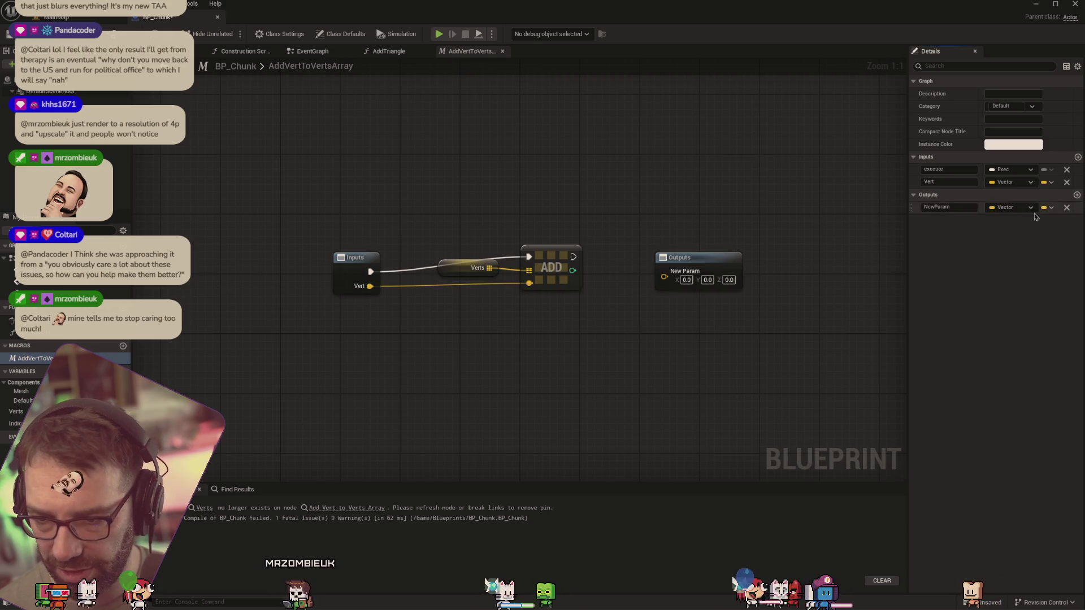
pyautogui.click(1011, 207)
pyautogui.click(1023, 238)
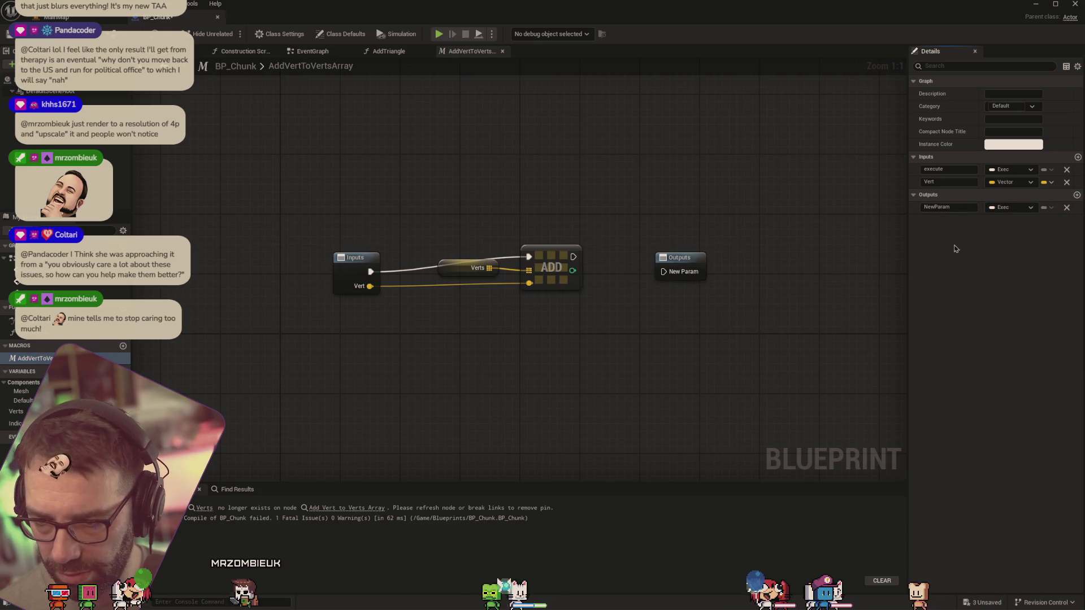
pyautogui.click(964, 208)
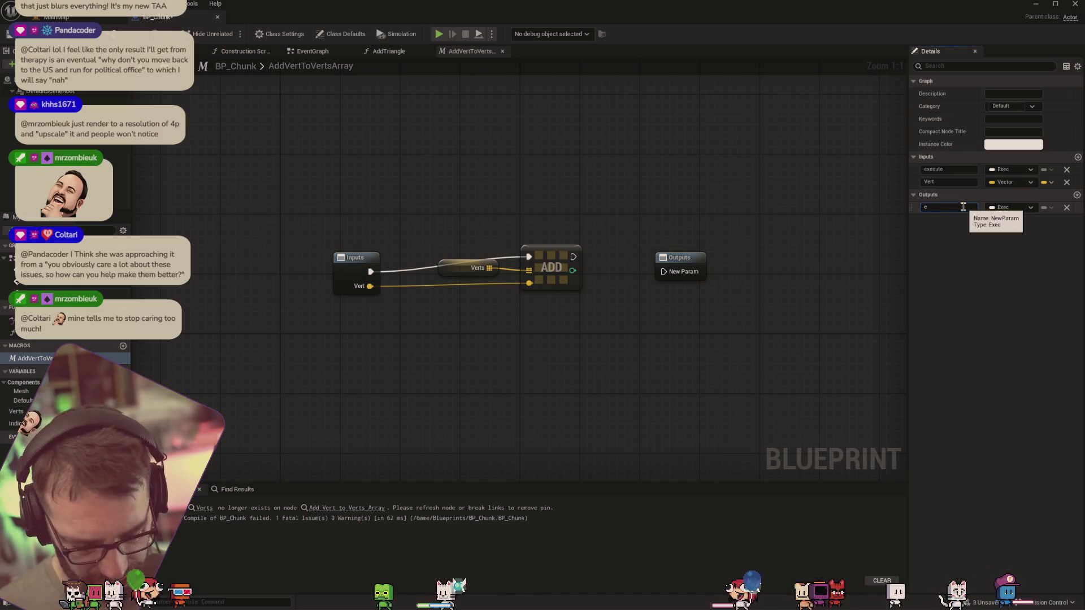
pyautogui.write('xec')
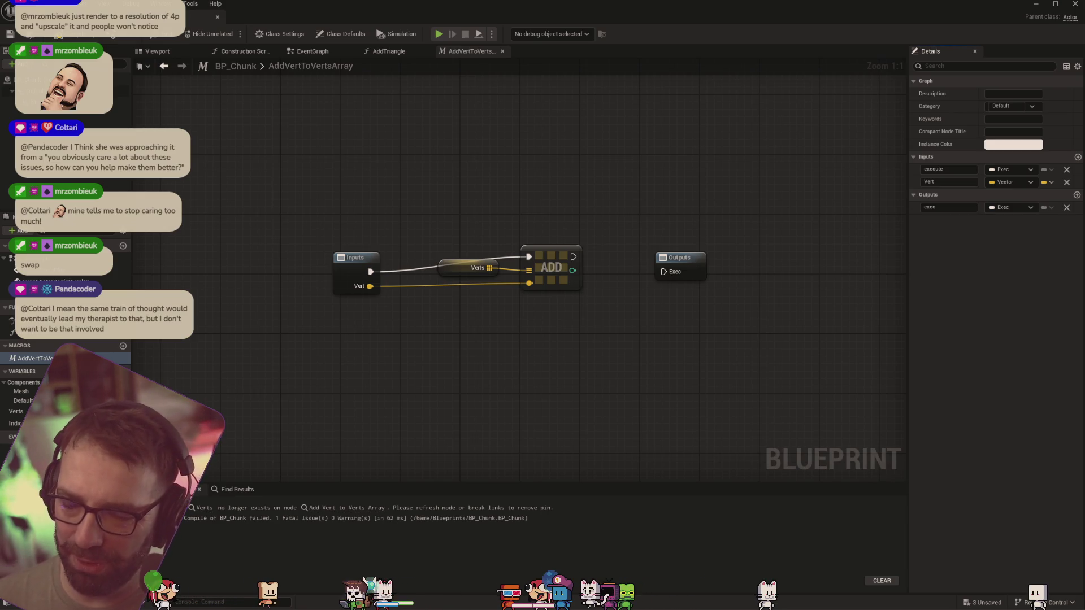
pyautogui.moveTo(572, 256); pyautogui.dragTo(664, 273)
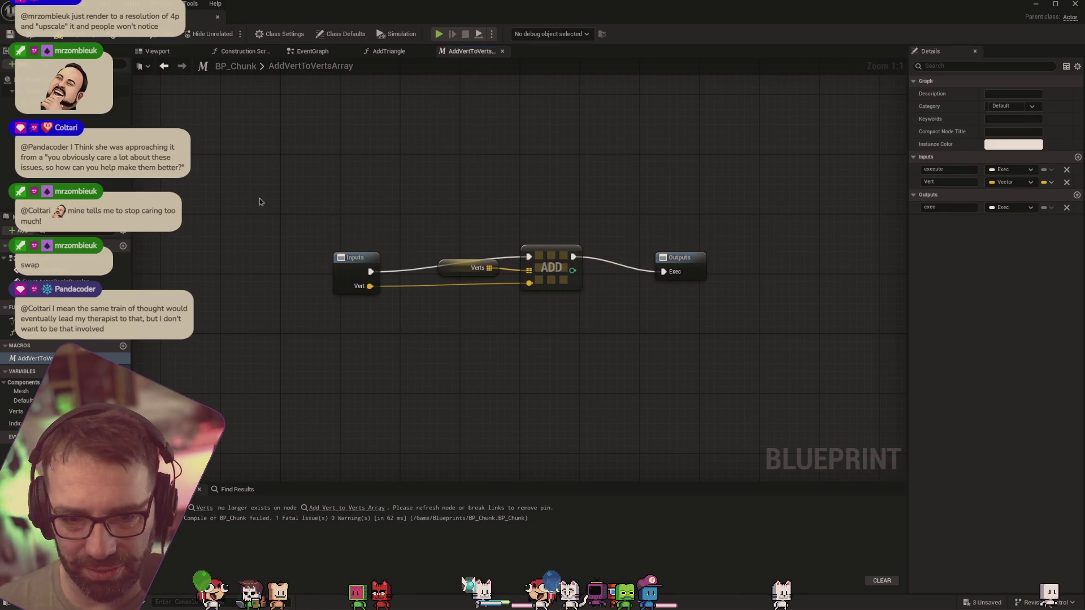
pyautogui.moveTo(456, 273); pyautogui.dragTo(450, 278)
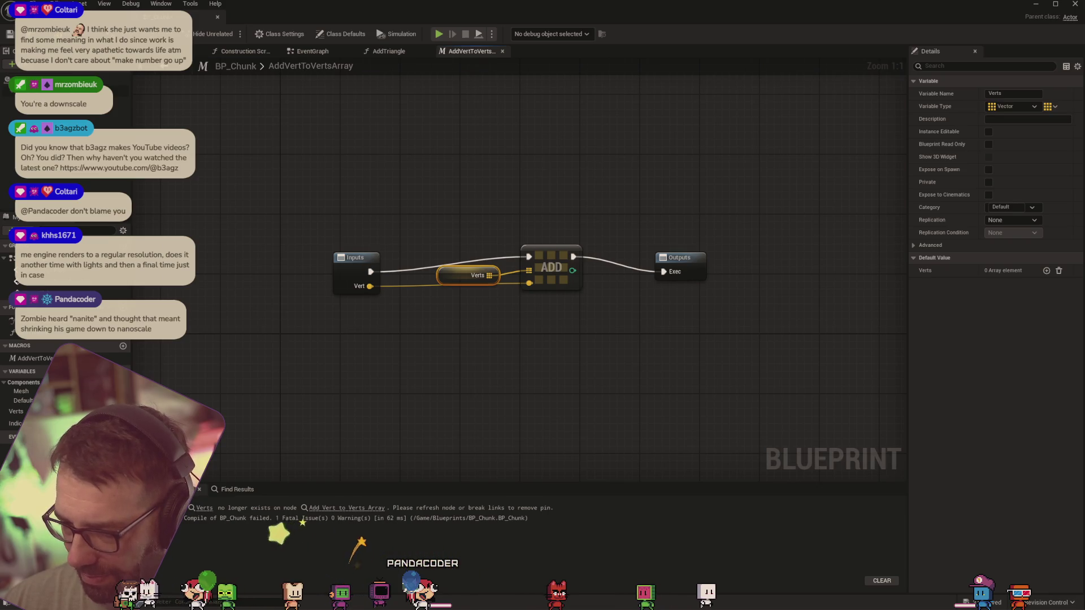
pyautogui.rightClick(971, 278)
# Recompile and create two more Add Vert to Verts Array nodes fed by Vert 2 and Vert 3
pyautogui.click(735, 336)
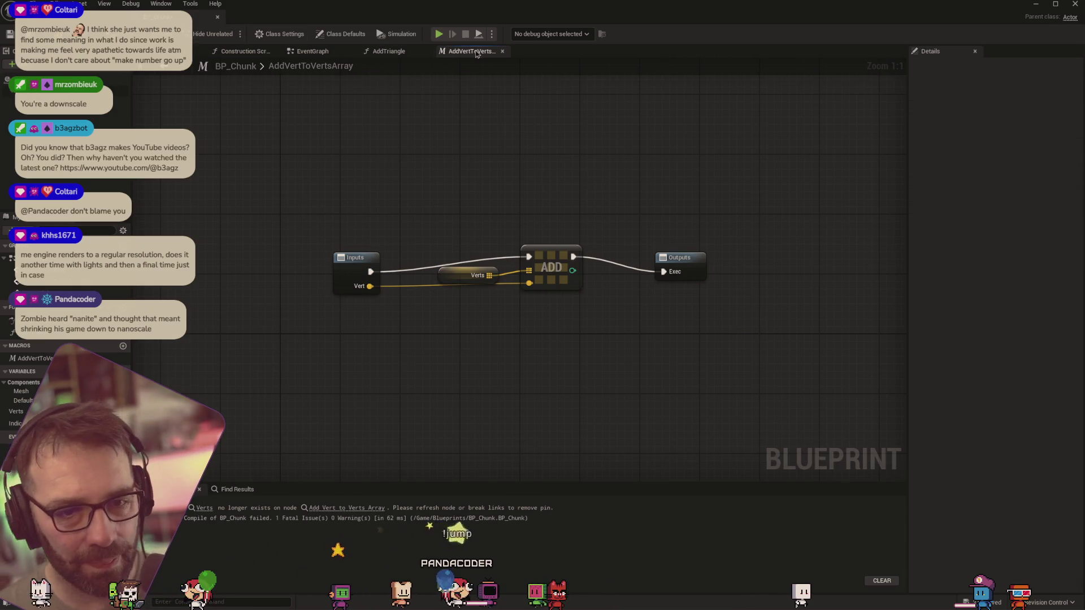
pyautogui.press('F7')
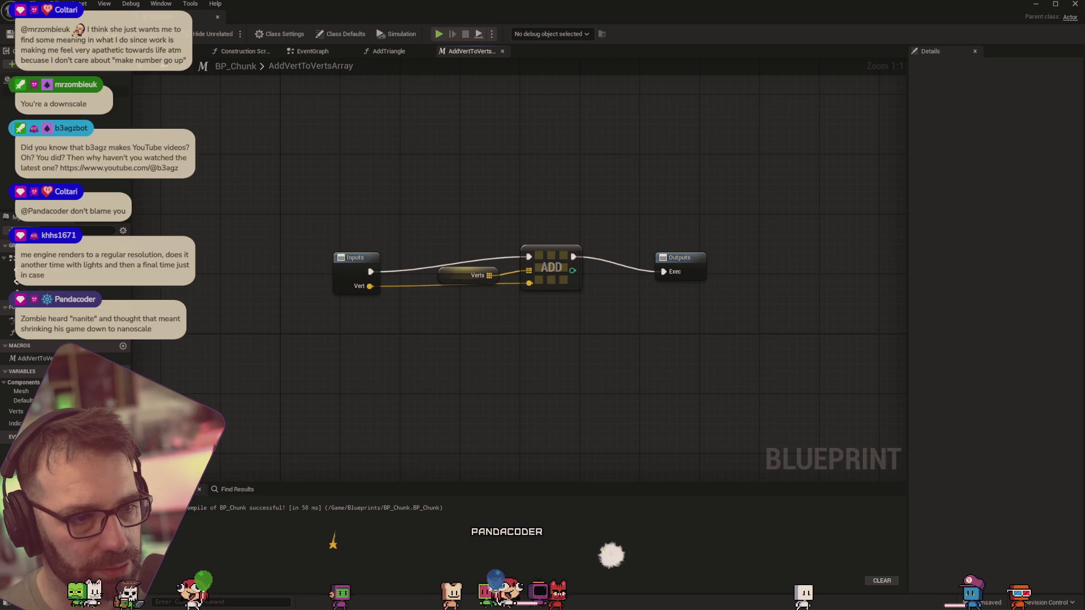
pyautogui.click(389, 51)
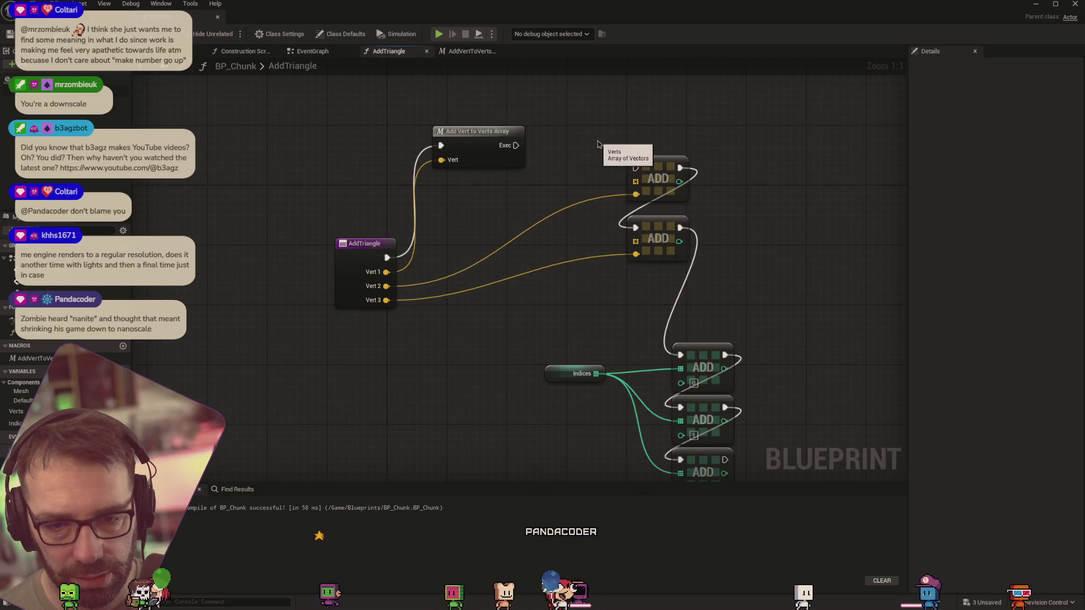
pyautogui.moveTo(479, 136)
pyautogui.mouseDown()
pyautogui.moveTo(499, 171)
pyautogui.moveTo(516, 160)
pyautogui.moveTo(474, 136)
pyautogui.mouseUp()
pyautogui.hotkey('ctrl', 'w')
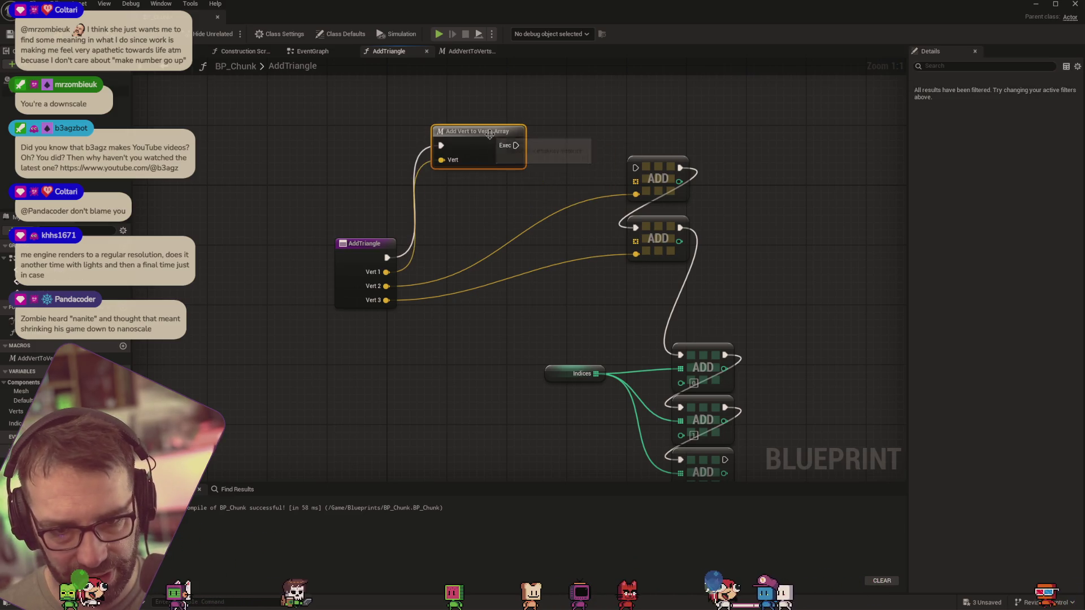
pyautogui.moveTo(547, 141)
pyautogui.mouseDown()
pyautogui.moveTo(498, 149)
pyautogui.moveTo(505, 192)
pyautogui.moveTo(495, 187)
pyautogui.mouseUp()
pyautogui.moveTo(387, 286); pyautogui.dragTo(441, 212)
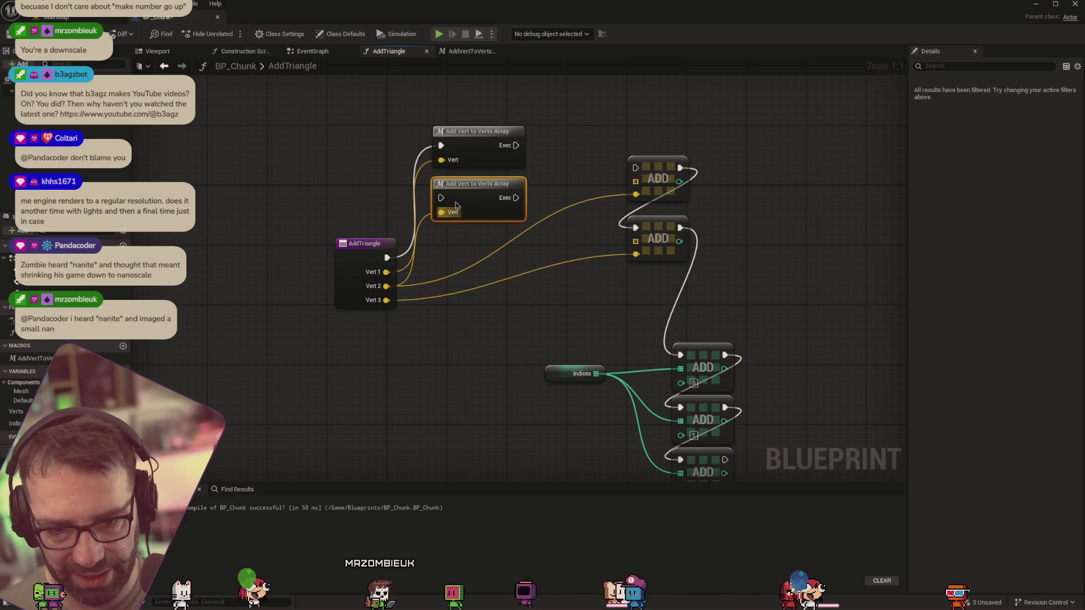
pyautogui.hotkey('ctrl', 'd')
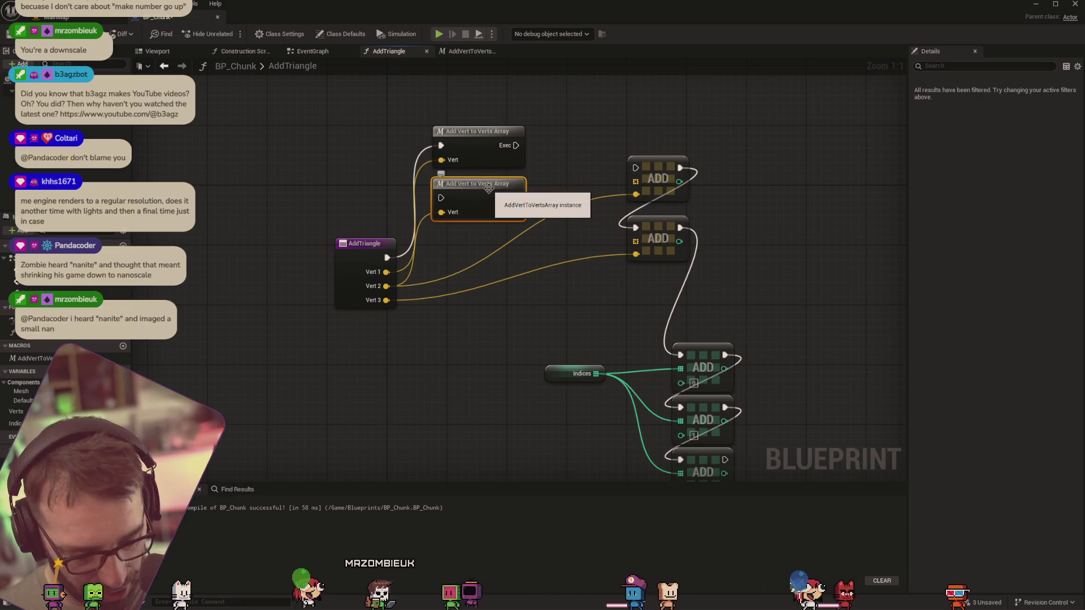
pyautogui.moveTo(489, 188); pyautogui.dragTo(438, 234)
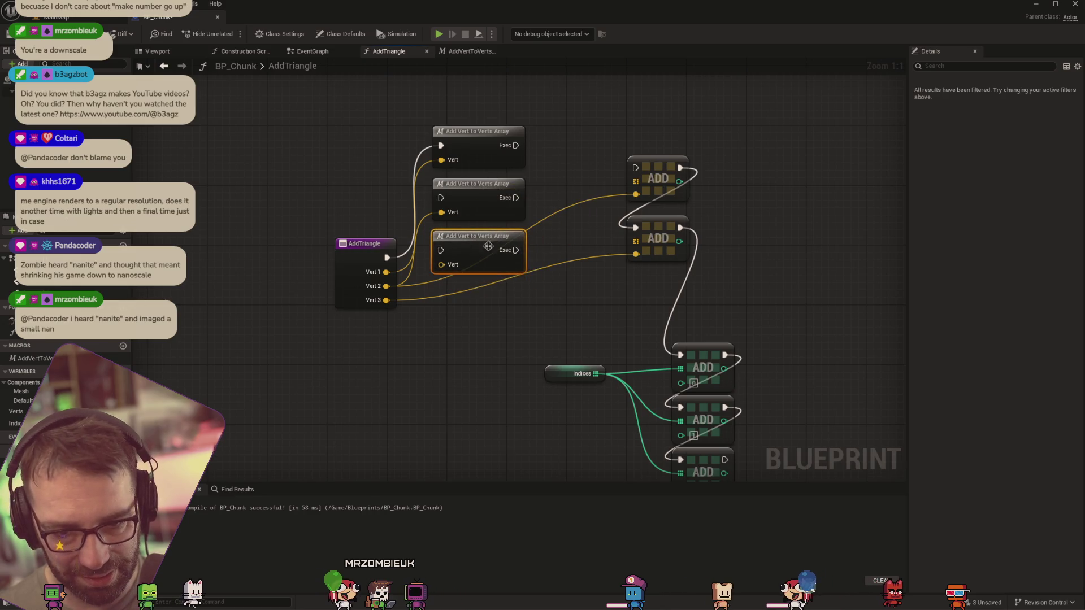
pyautogui.moveTo(387, 300); pyautogui.dragTo(441, 264)
# Delete the old Verts ADD nodes, line up the three macro nodes, and chain their Exec pins
pyautogui.moveTo(689, 277); pyautogui.dragTo(648, 168)
pyautogui.press('Delete')
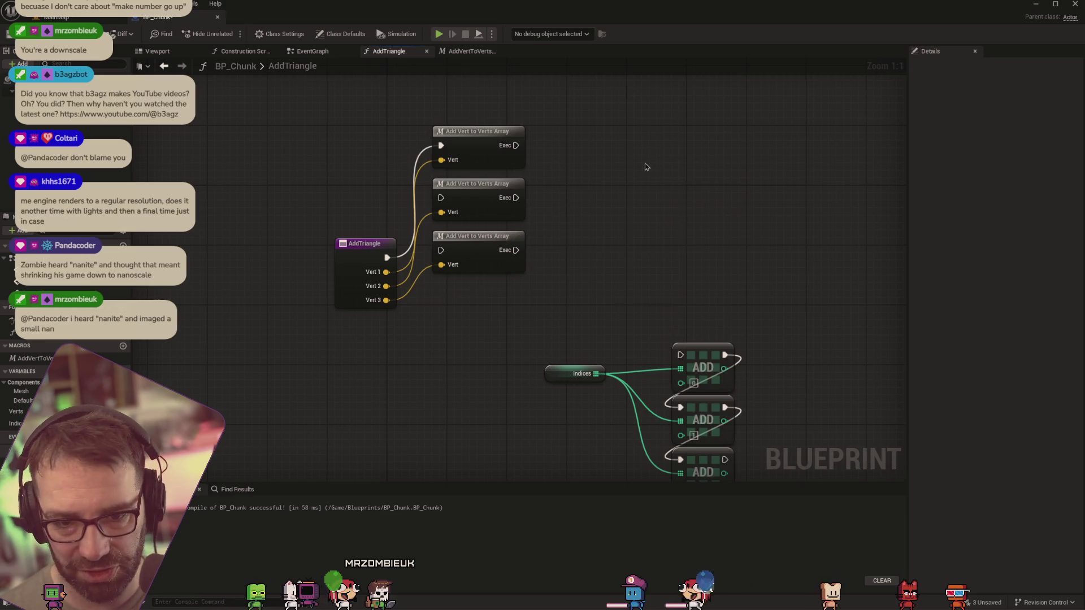
pyautogui.moveTo(468, 195)
pyautogui.mouseDown()
pyautogui.moveTo(586, 186)
pyautogui.moveTo(589, 145)
pyautogui.moveTo(571, 141)
pyautogui.mouseUp()
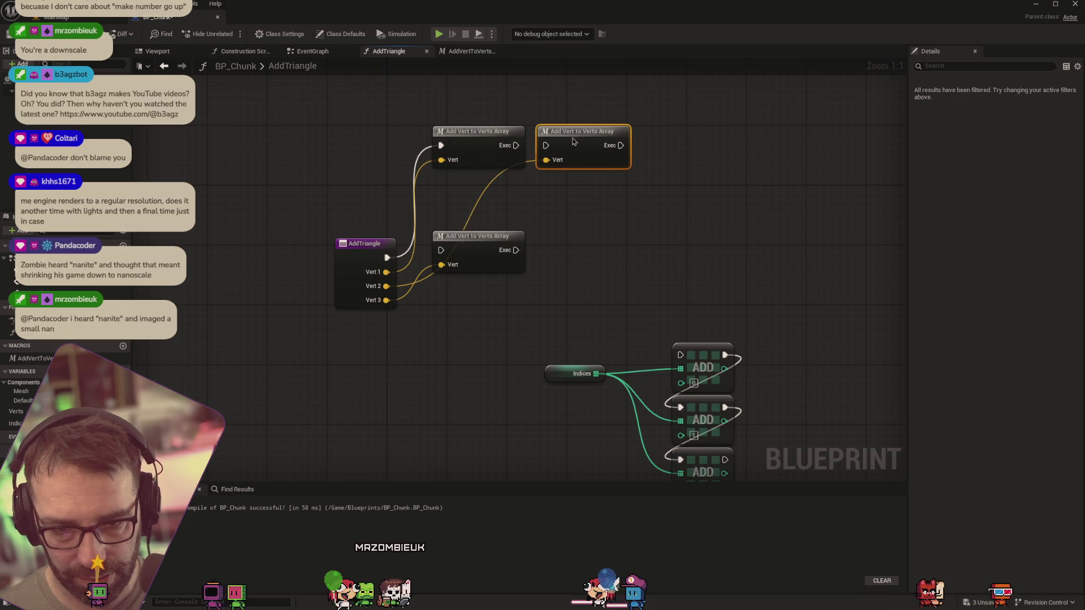
pyautogui.moveTo(488, 238)
pyautogui.mouseDown()
pyautogui.moveTo(698, 171)
pyautogui.moveTo(699, 136)
pyautogui.mouseUp()
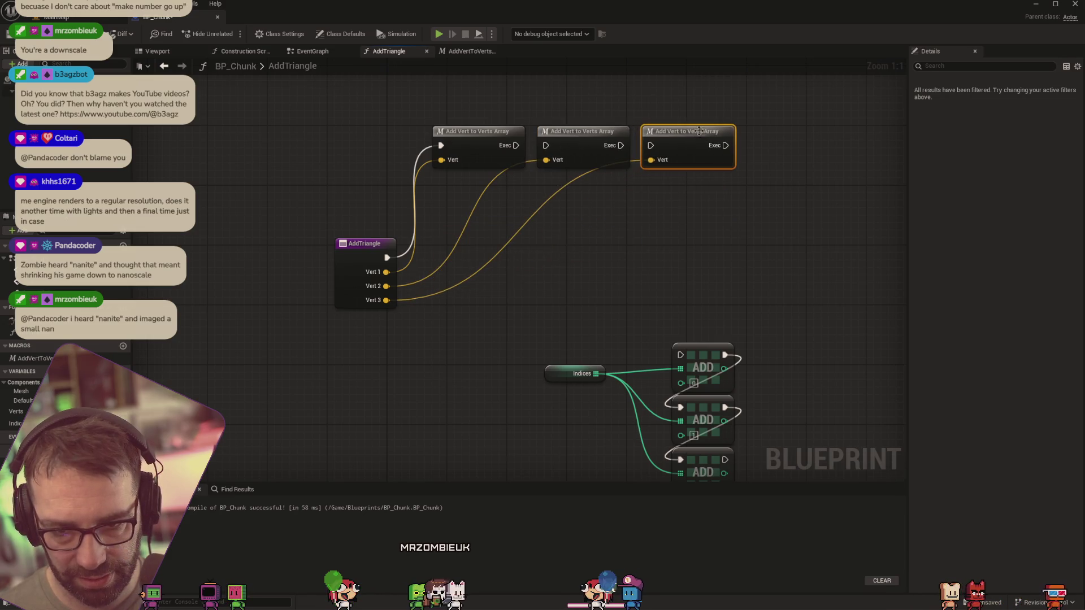
pyautogui.moveTo(515, 145); pyautogui.dragTo(546, 145)
pyautogui.moveTo(620, 146); pyautogui.dragTo(651, 145)
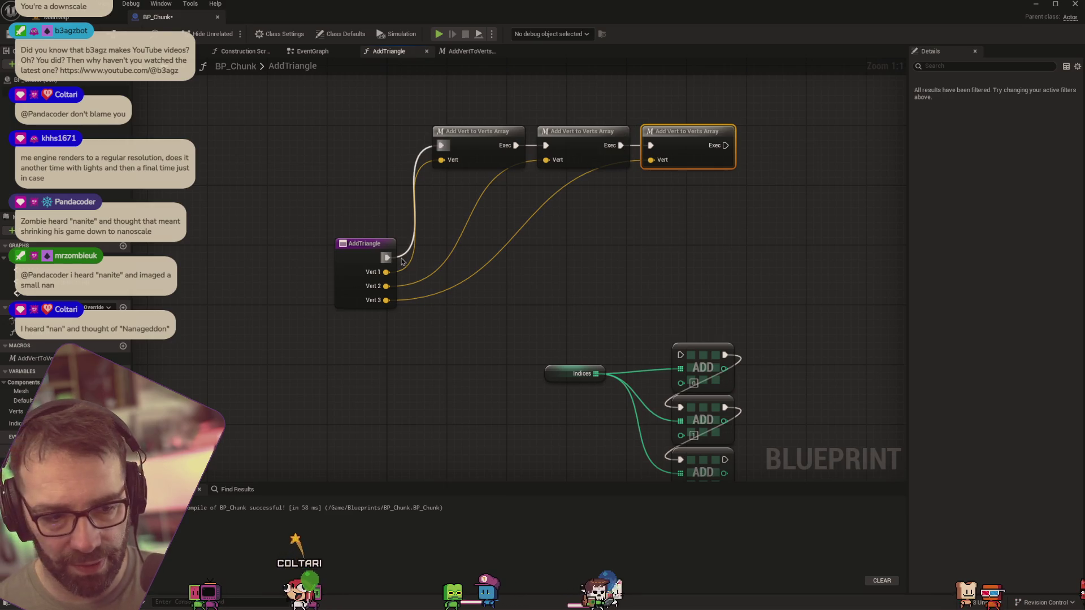
# Create the VertexCount variable as a single Integer rather than an array
pyautogui.click(123, 371)
pyautogui.write('VertexCount')
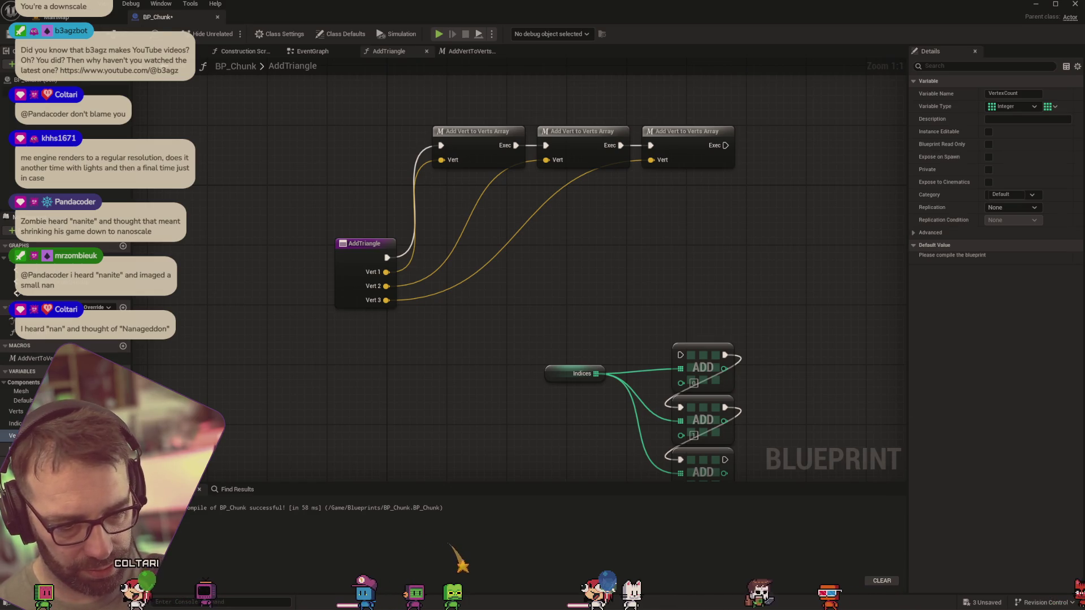
pyautogui.click(122, 436)
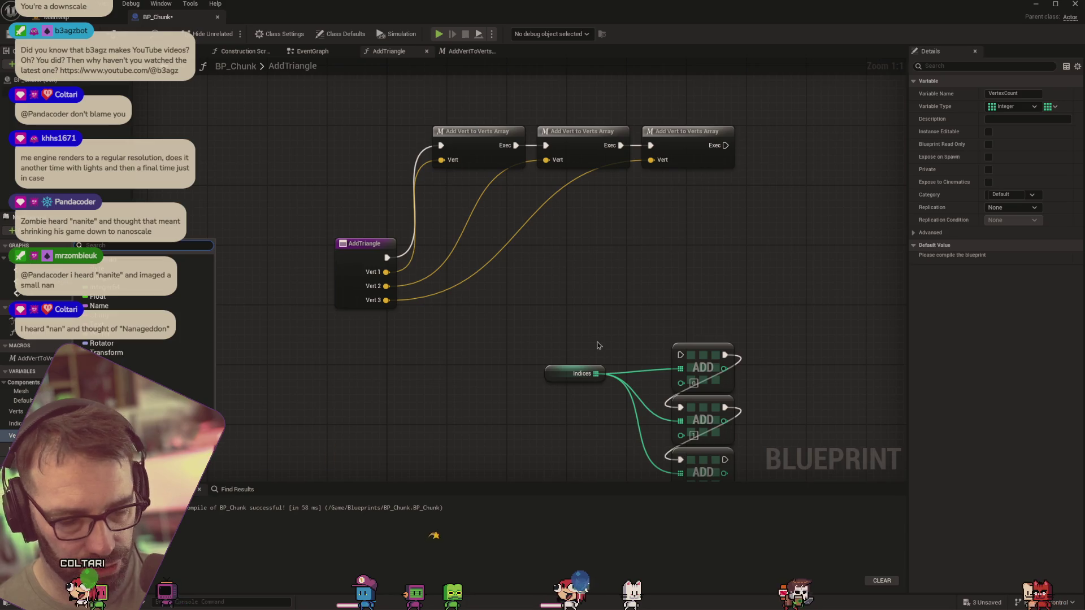
pyautogui.click(1055, 107)
pyautogui.click(1035, 122)
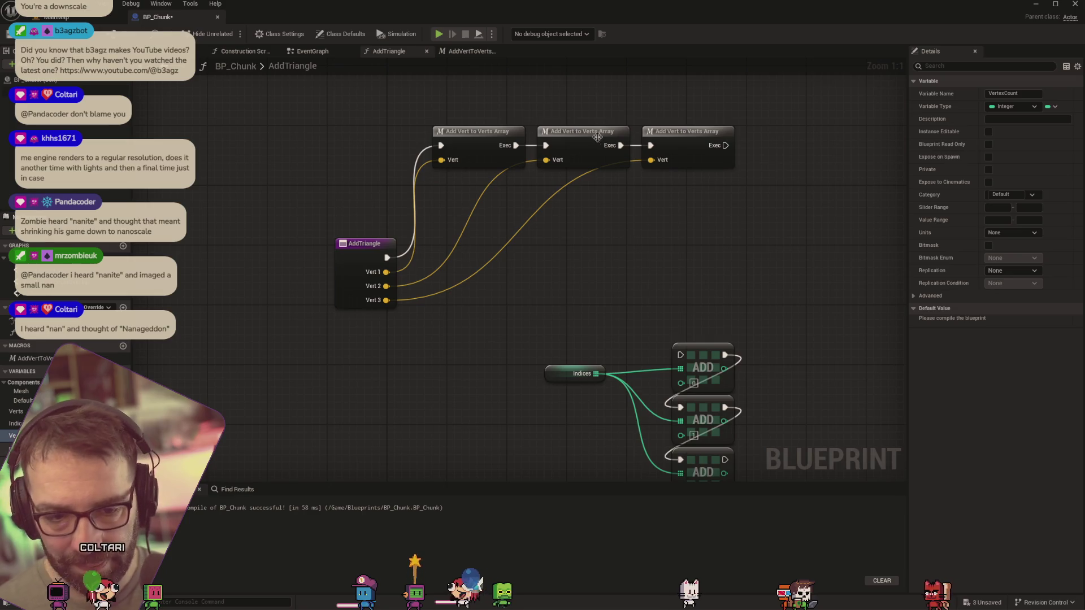
pyautogui.moveTo(378, 243)
pyautogui.mouseDown()
pyautogui.moveTo(350, 237)
pyautogui.moveTo(360, 178)
pyautogui.mouseUp()
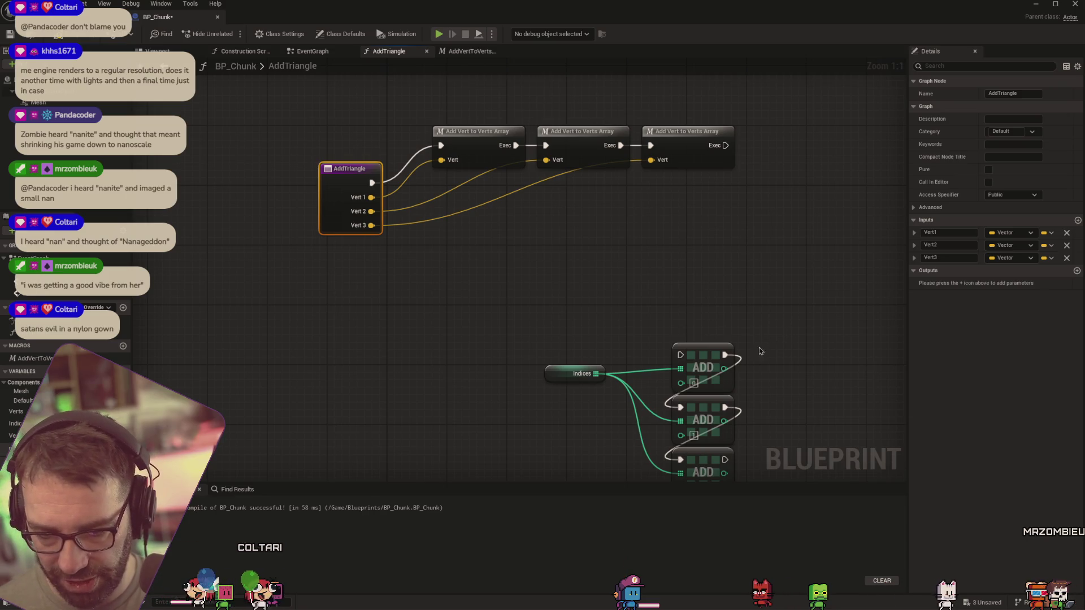
# Wire the third Add Vert node's Exec into the Indices ADD nodes and recompile
pyautogui.moveTo(684, 391); pyautogui.dragTo(674, 327)
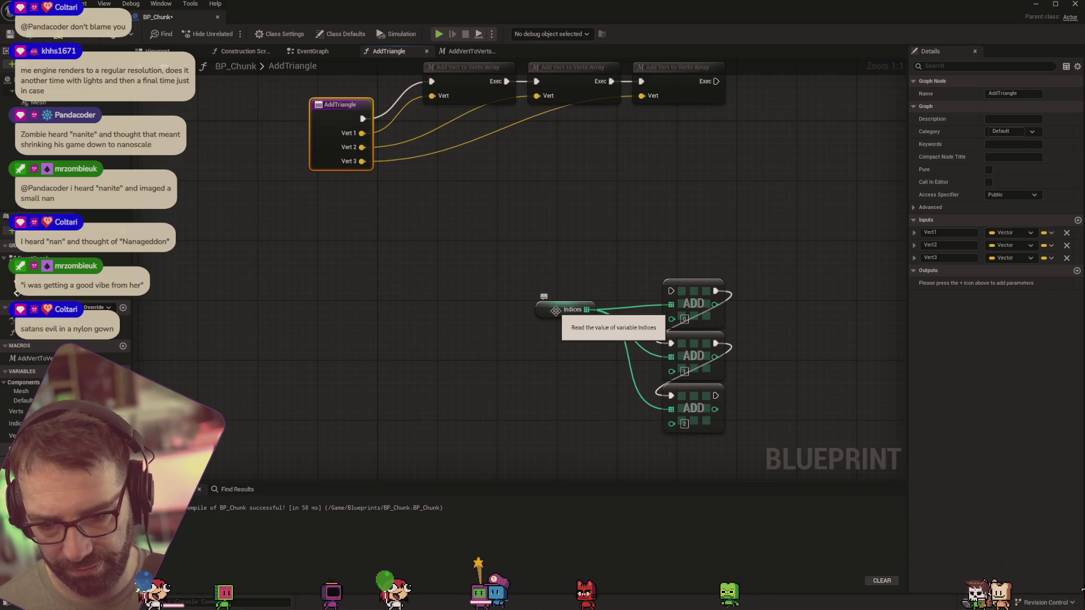
pyautogui.moveTo(715, 81); pyautogui.dragTo(671, 291)
pyautogui.press('F7')
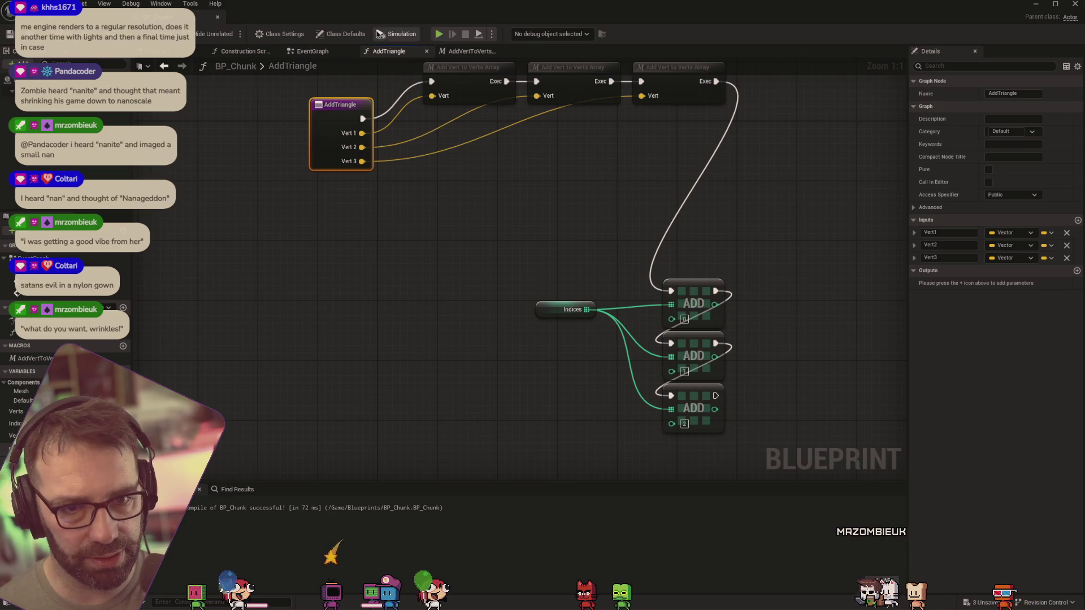
pyautogui.click(225, 52)
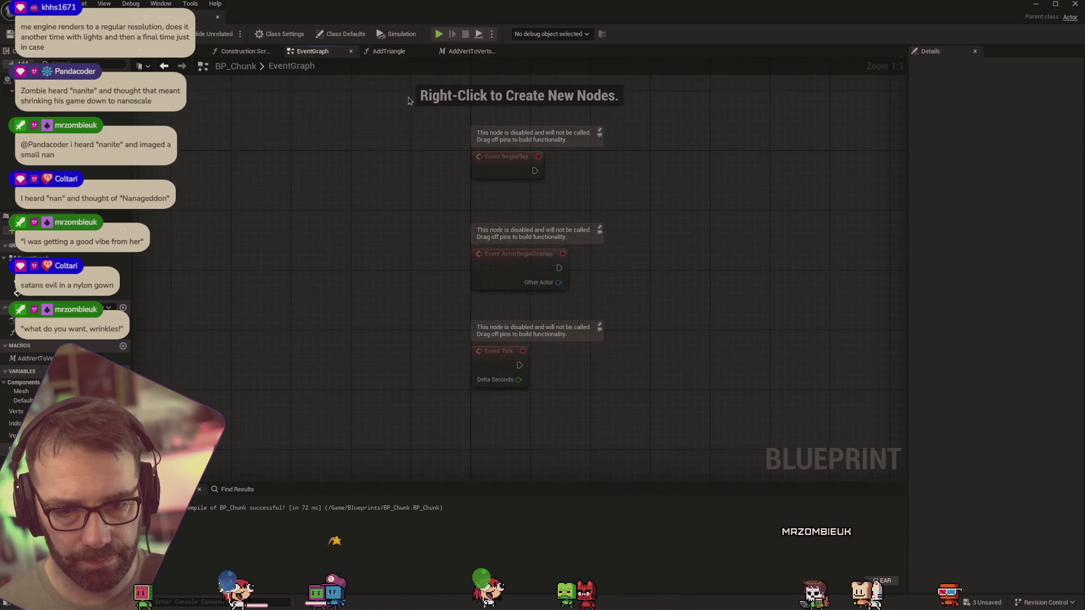
pyautogui.scroll(-1, 560, 214)
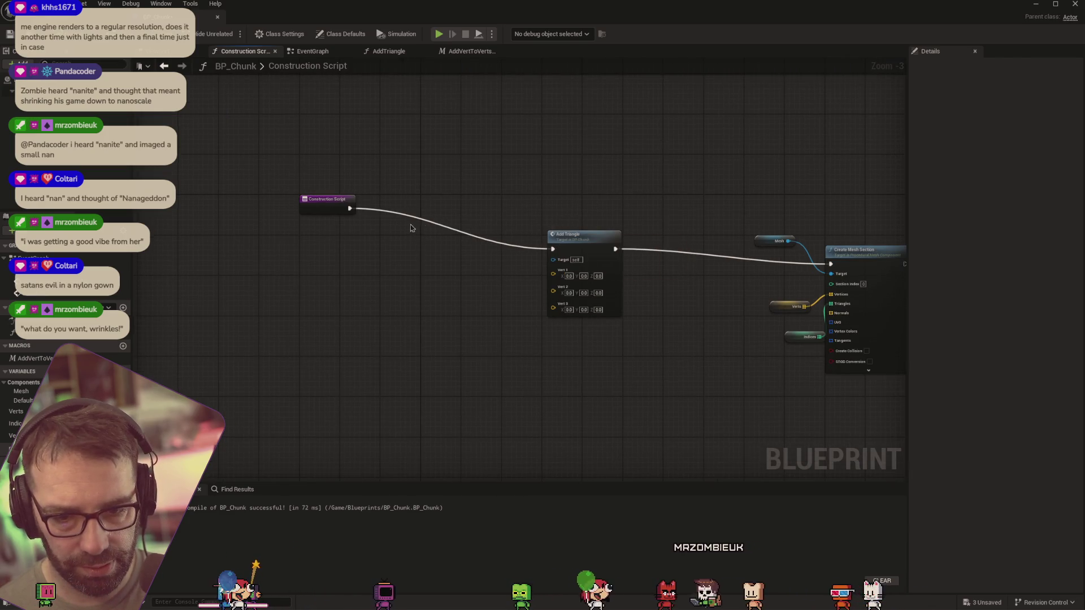
pyautogui.moveTo(570, 253); pyautogui.dragTo(491, 232)
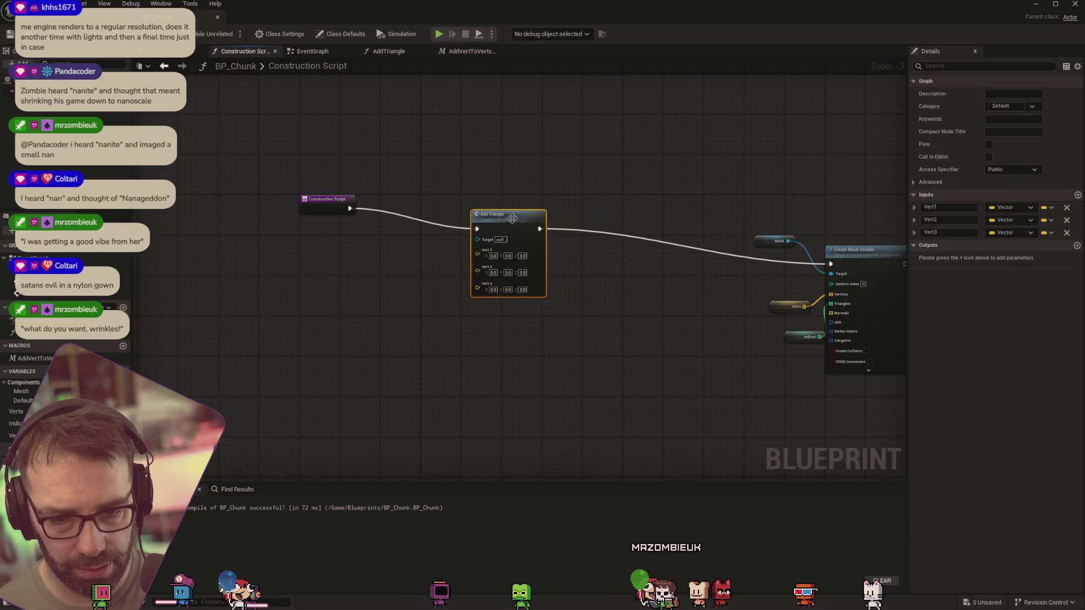
pyautogui.scroll(3, 531, 266)
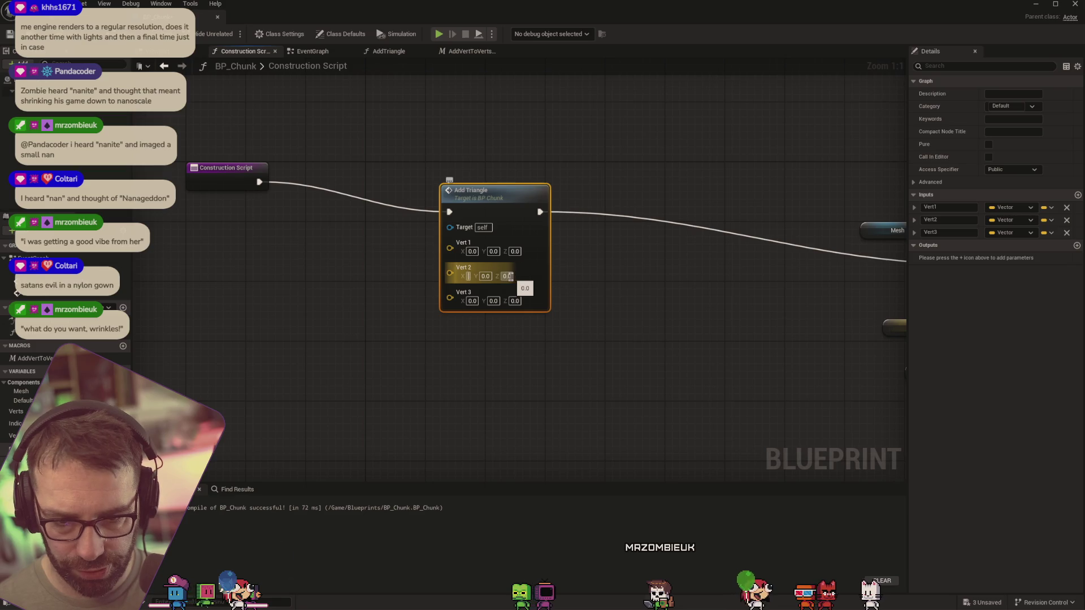
# Set Add Triangle's Vert 2 X and Vert 3 X to 100, then check the level
pyautogui.write('0')
pyautogui.press('Tab')
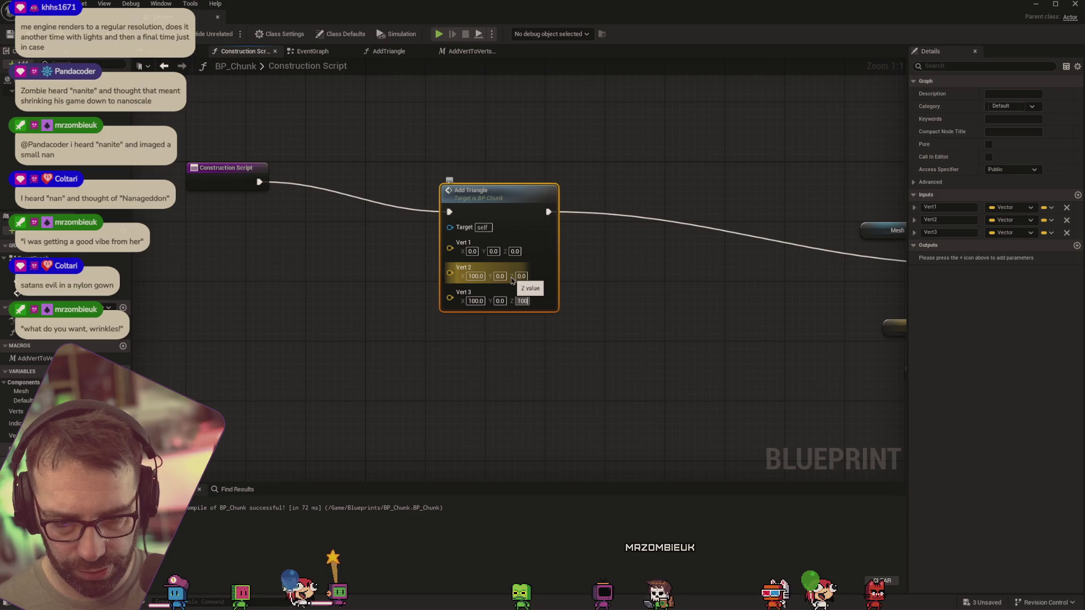
pyautogui.write('1')
pyautogui.write('100')
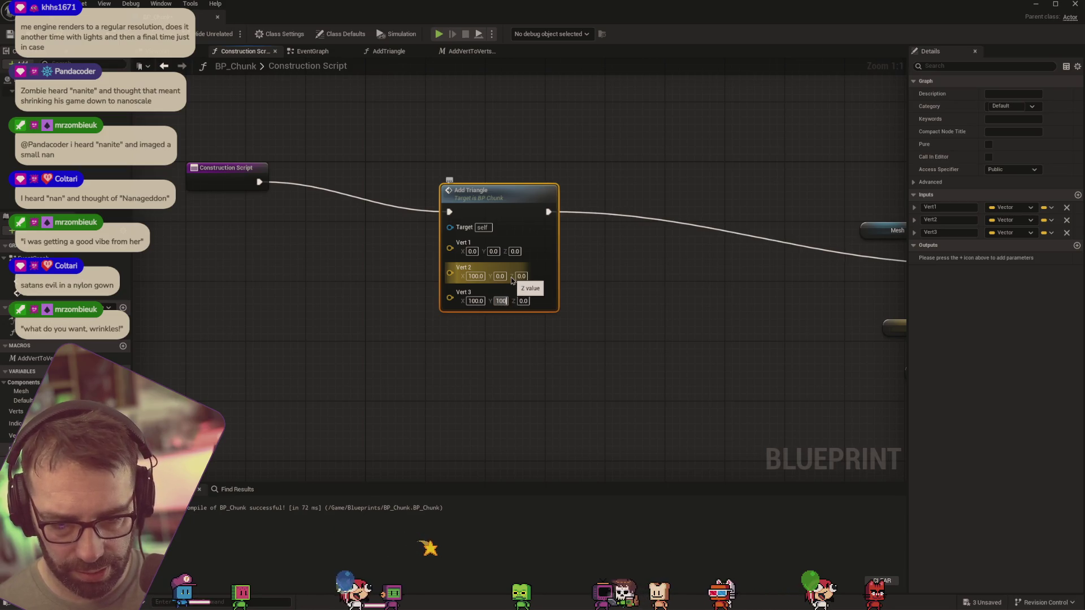
pyautogui.press('Return')
pyautogui.hotkey('alt', 'Tab')
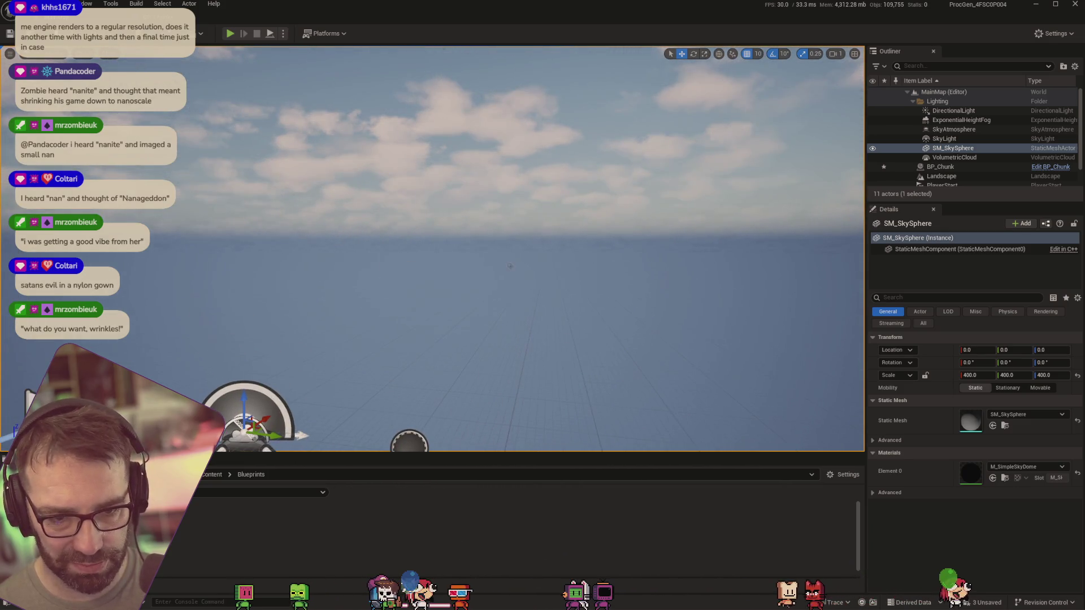
pyautogui.click(206, 17)
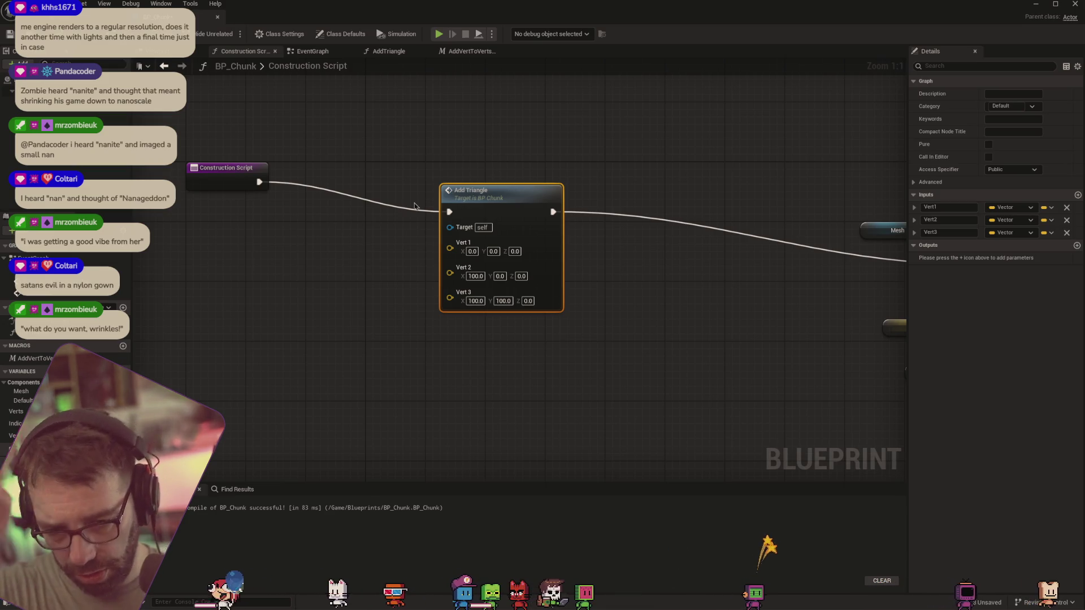
# Set Vert 2 Y to 100 and inspect the resulting triangle in the level viewport
pyautogui.click(475, 276)
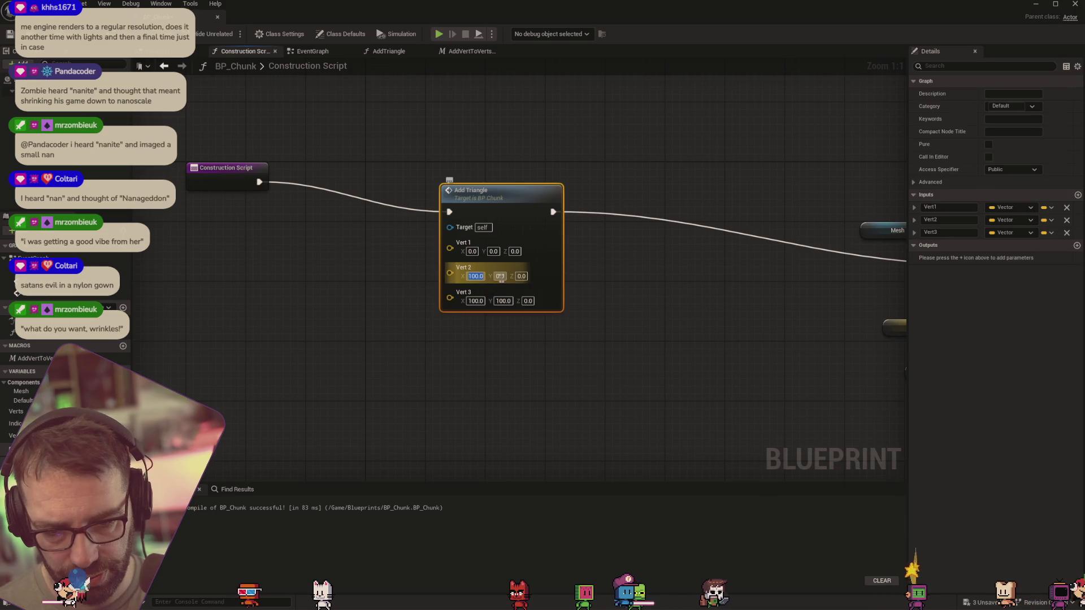
pyautogui.press('Tab')
pyautogui.write('100')
pyautogui.press('Tab')
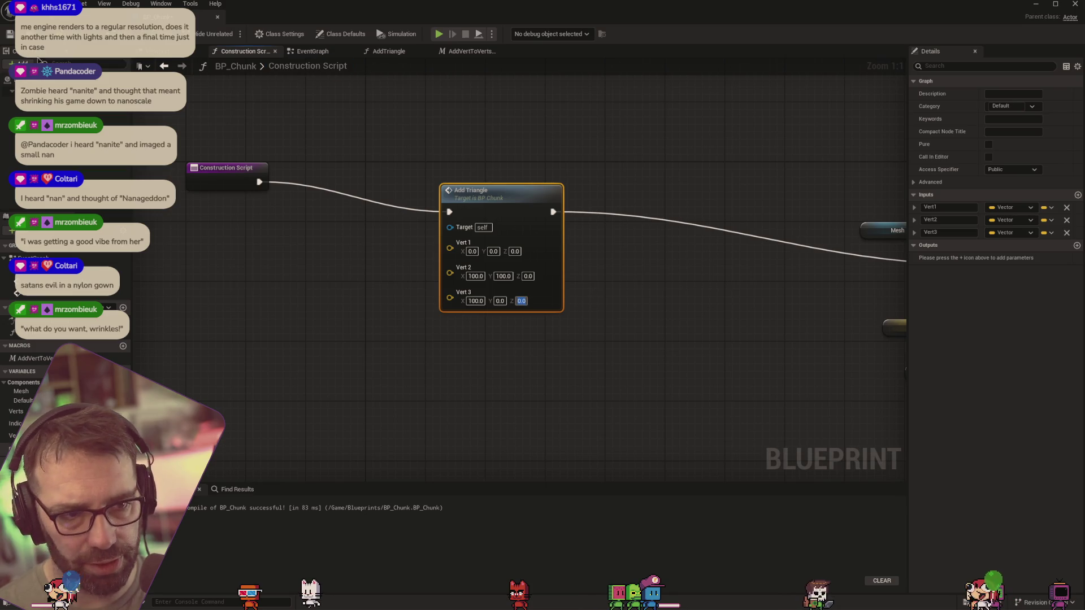
pyautogui.click(34, 17)
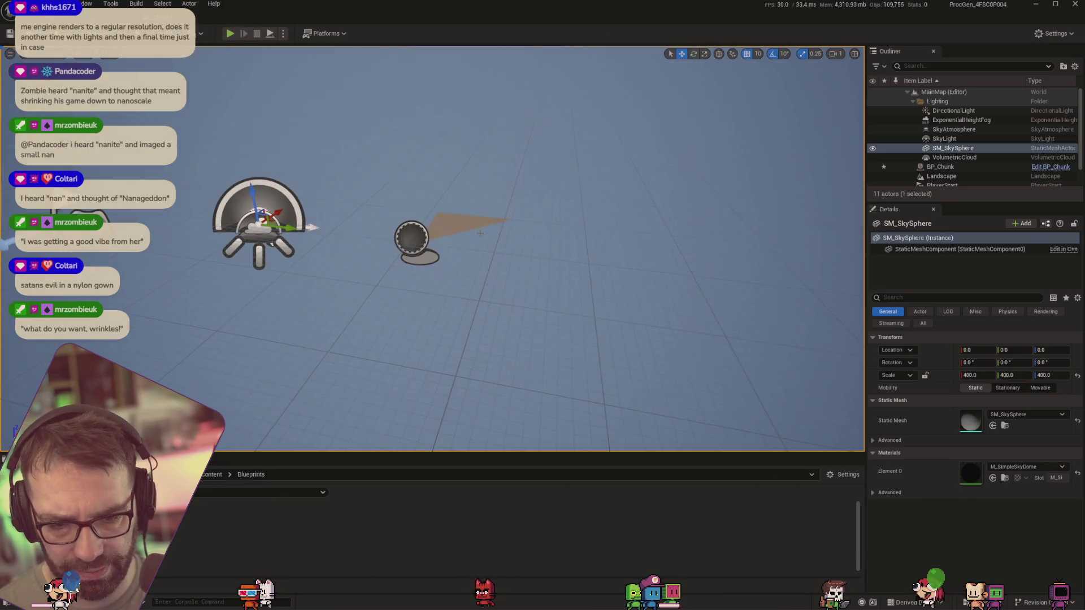
pyautogui.scroll(3, 475, 228)
pyautogui.moveTo(497, 207)
pyautogui.mouseDown()
pyautogui.moveTo(348, 146)
pyautogui.moveTo(406, 144)
pyautogui.moveTo(345, 141)
pyautogui.moveTo(317, 284)
pyautogui.mouseUp()
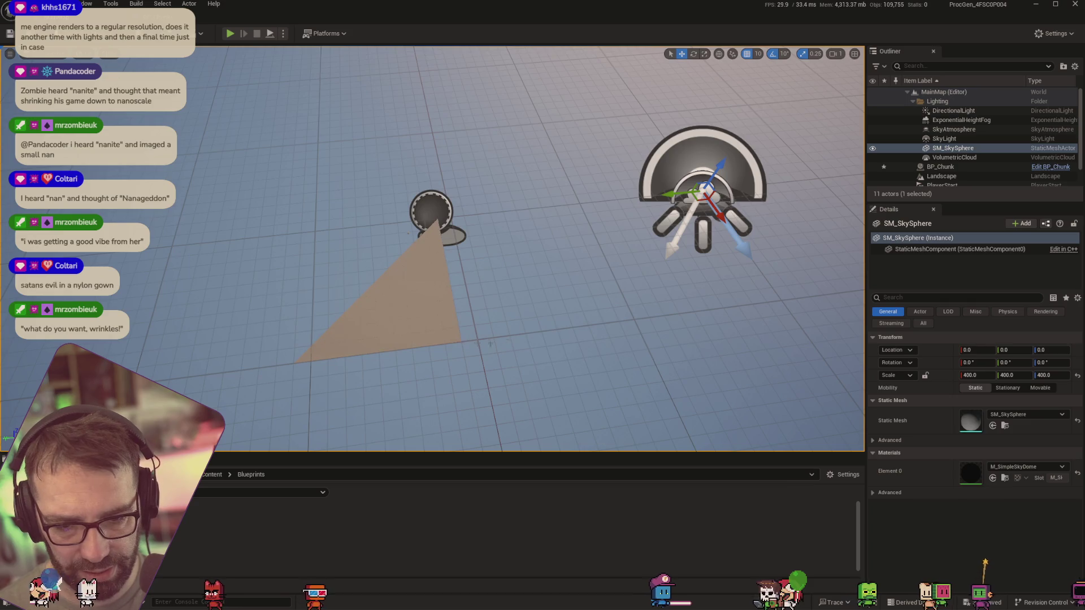
pyautogui.hotkey('alt', 'Tab')
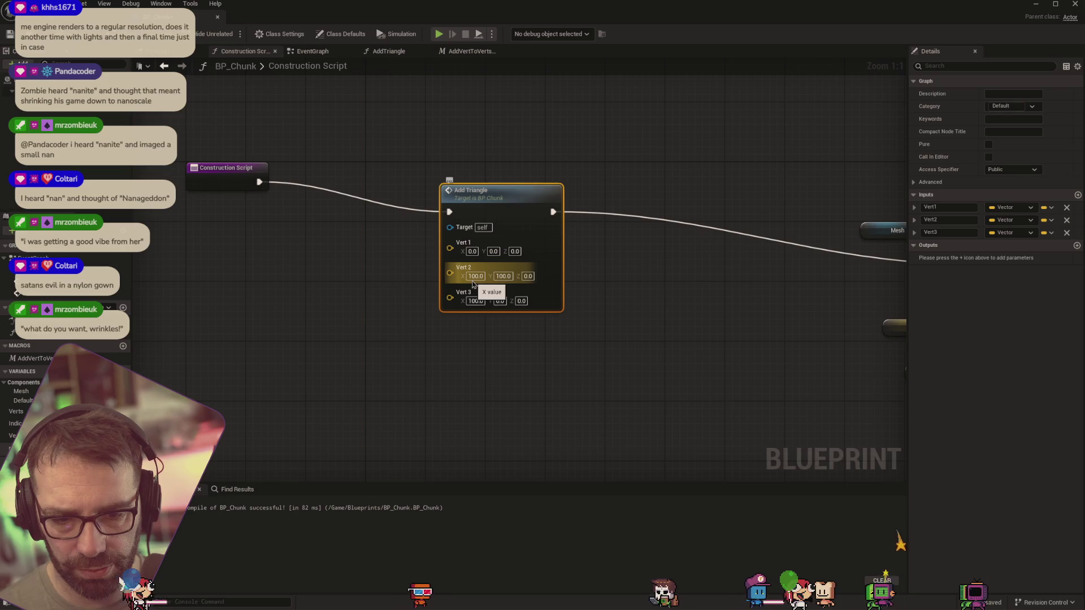
pyautogui.hotkey('alt', 'Tab')
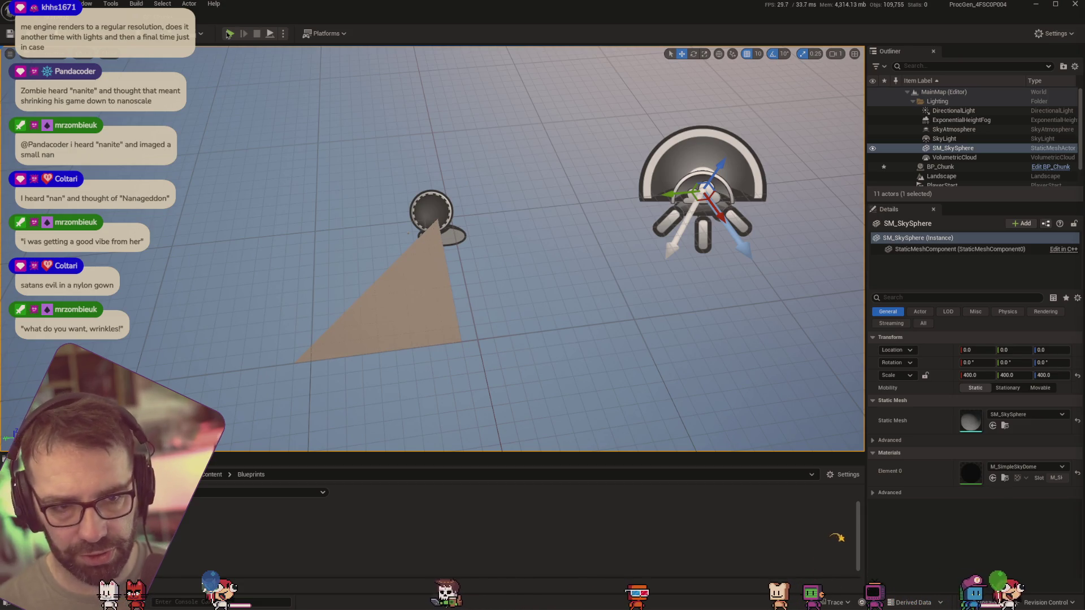
pyautogui.hotkey('alt', 'Tab')
pyautogui.scroll(-2, 698, 282)
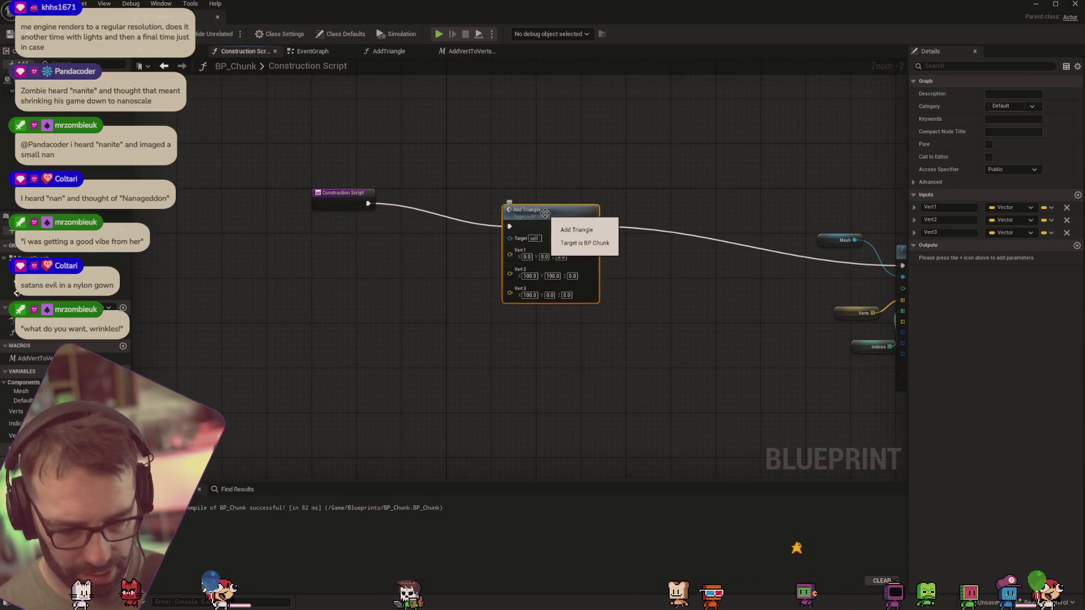
# Duplicate Add Triangle and give the copy vertices 100,100,0, 0,100,0 and 0,0,0
pyautogui.hotkey('ctrl', 'c')
pyautogui.hotkey('ctrl', 'v')
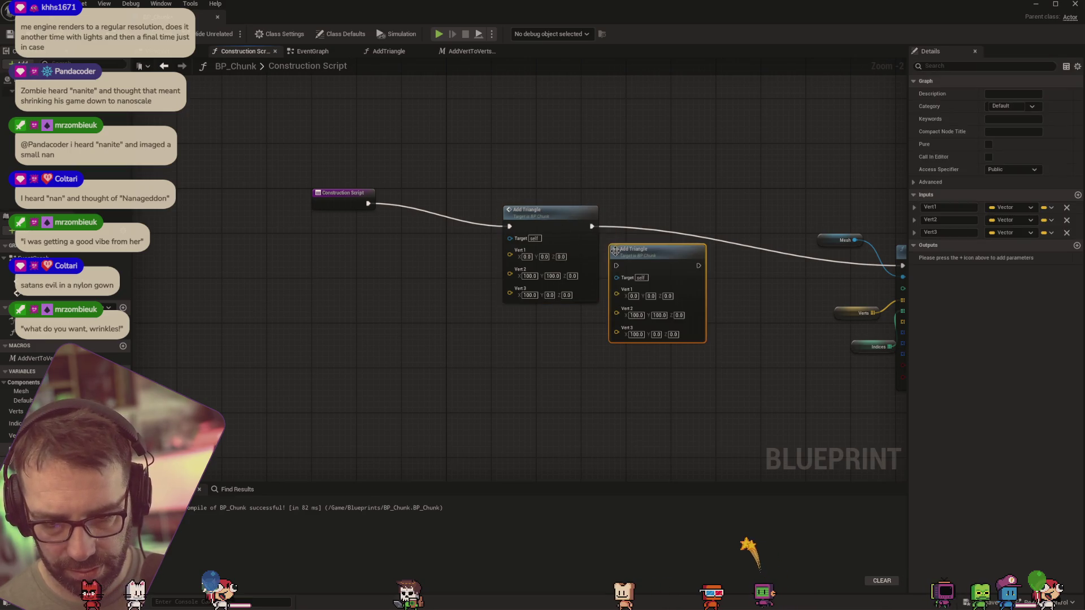
pyautogui.moveTo(638, 271); pyautogui.dragTo(567, 337)
pyautogui.scroll(2, 567, 337)
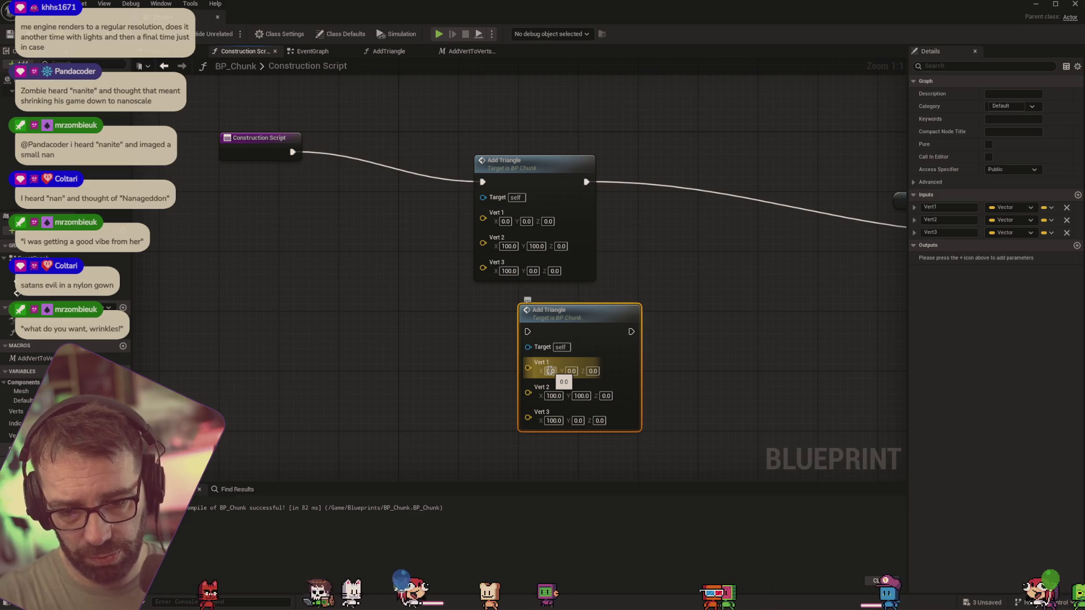
pyautogui.click(550, 372)
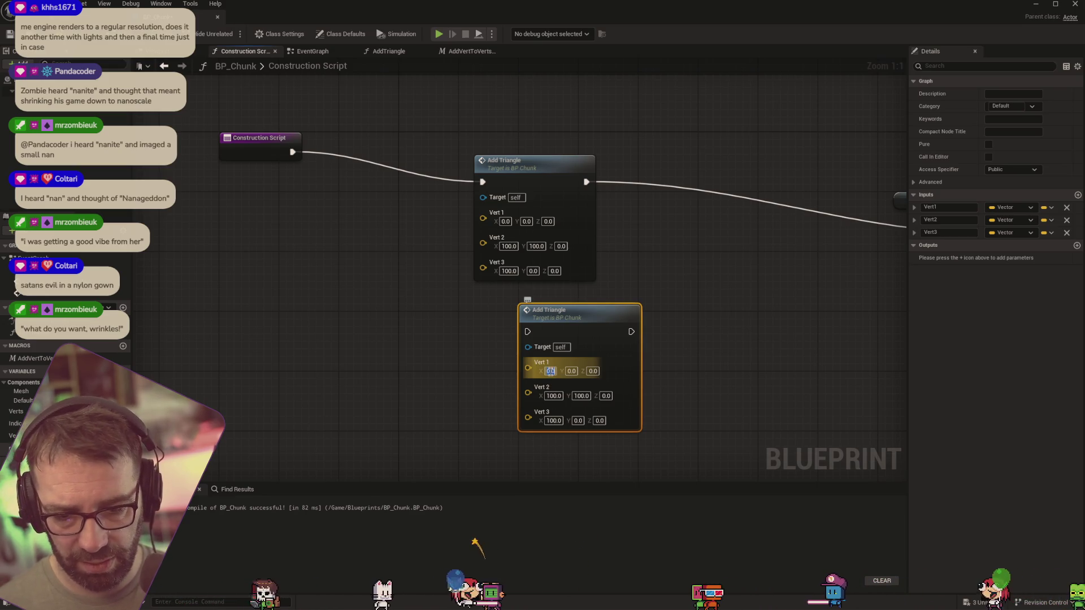
pyautogui.write('100')
pyautogui.press('Tab')
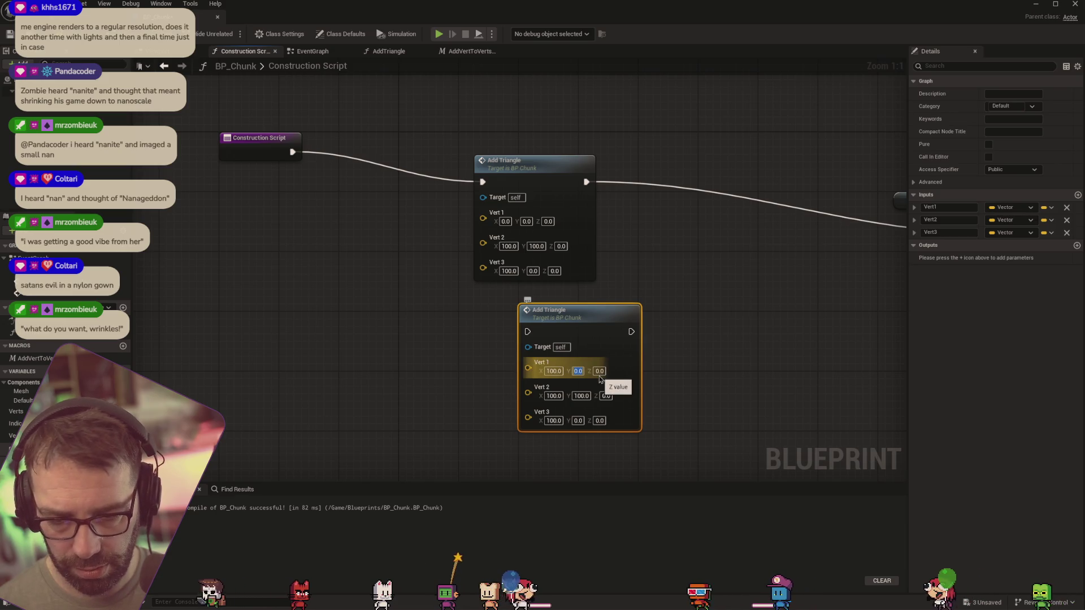
pyautogui.write('100')
pyautogui.press('Tab')
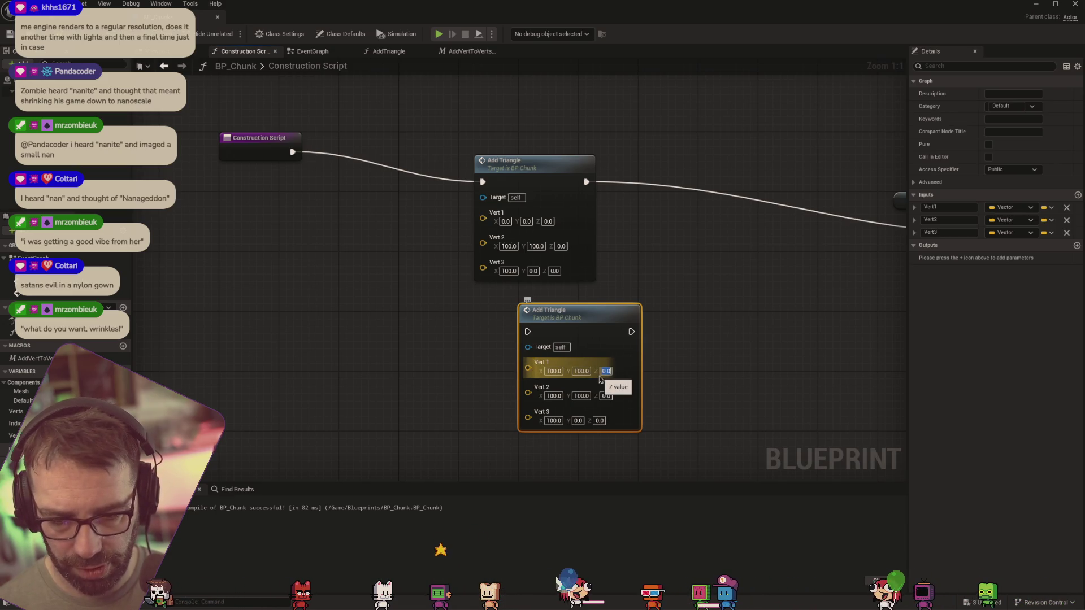
pyautogui.write('0')
pyautogui.press('Tab')
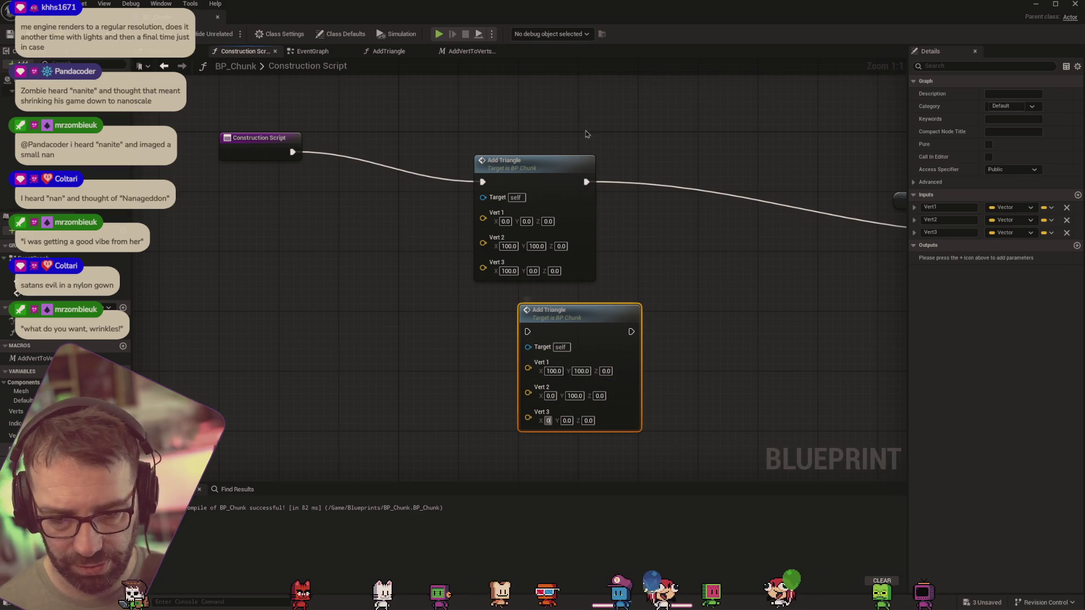
# Chain the second Add Triangle after the first and into Create Mesh Section, then check the level
pyautogui.moveTo(586, 182); pyautogui.dragTo(528, 331)
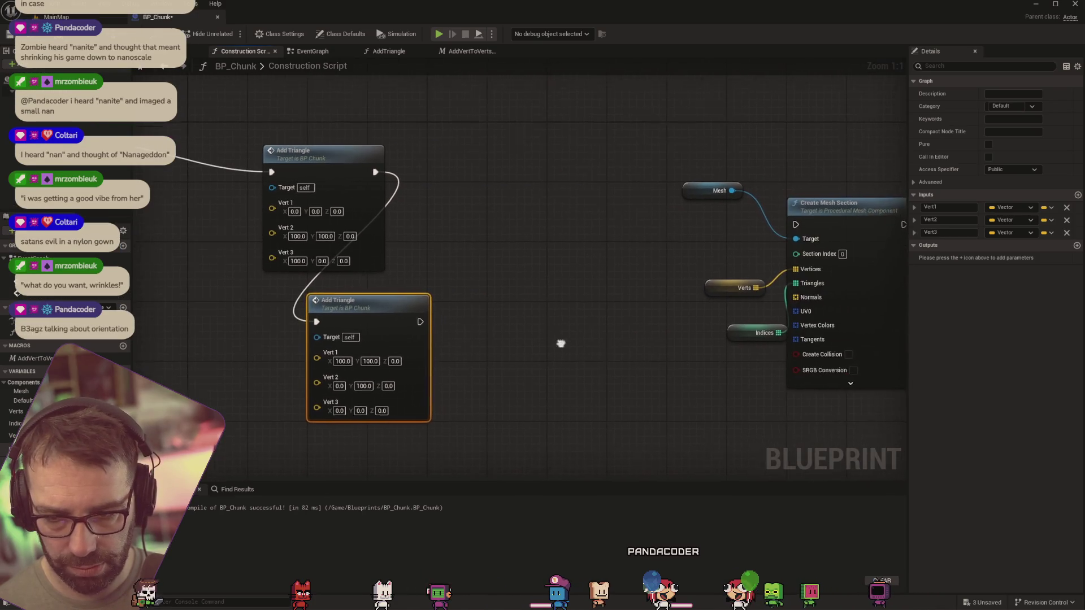
pyautogui.moveTo(417, 320)
pyautogui.mouseDown()
pyautogui.moveTo(571, 266)
pyautogui.moveTo(789, 224)
pyautogui.mouseUp()
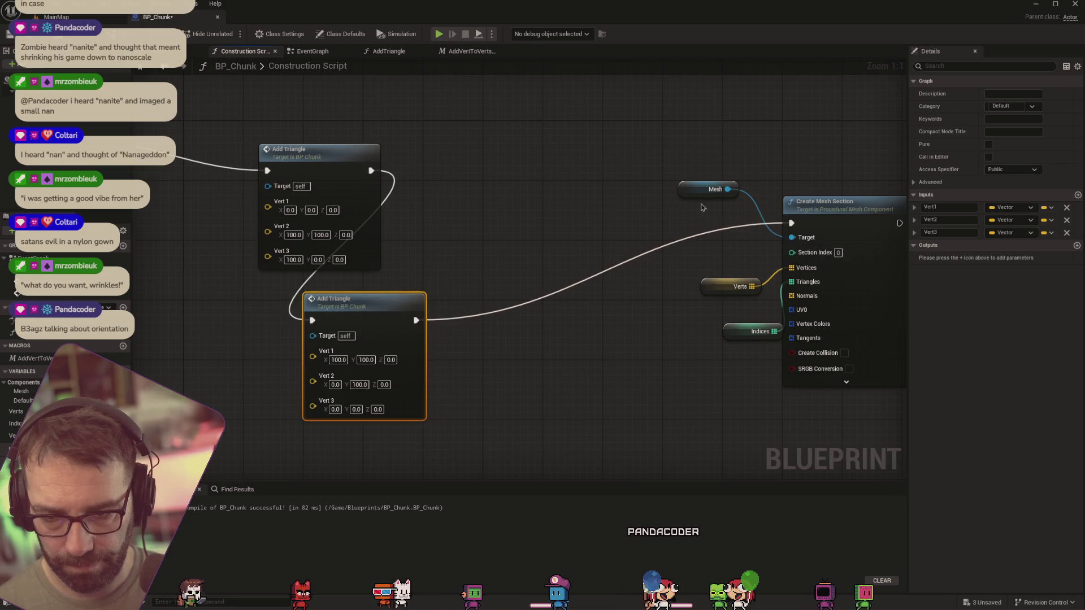
pyautogui.click(78, 18)
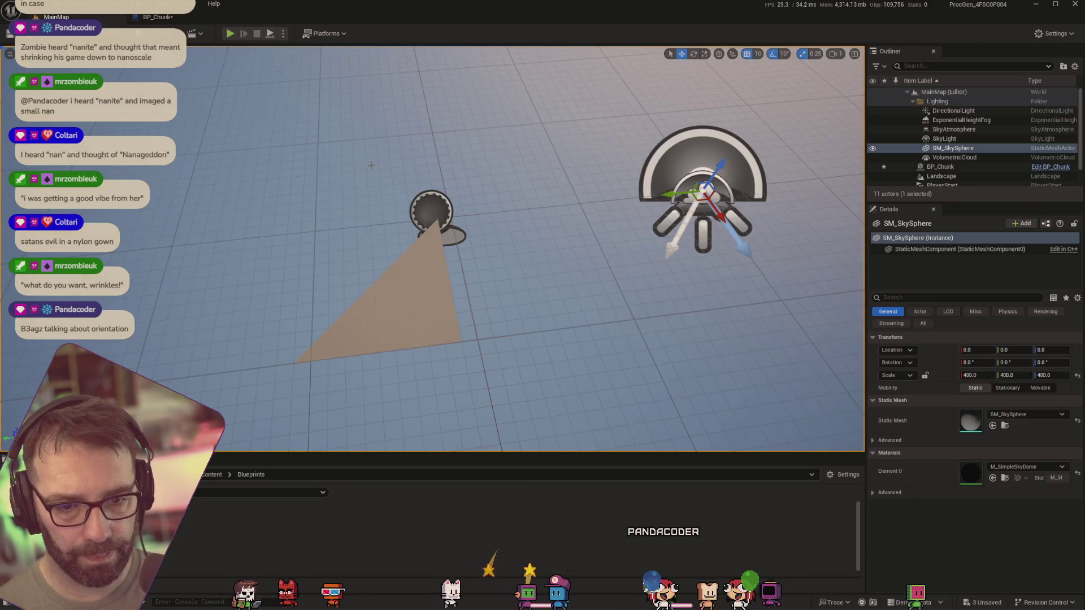
pyautogui.click(135, 18)
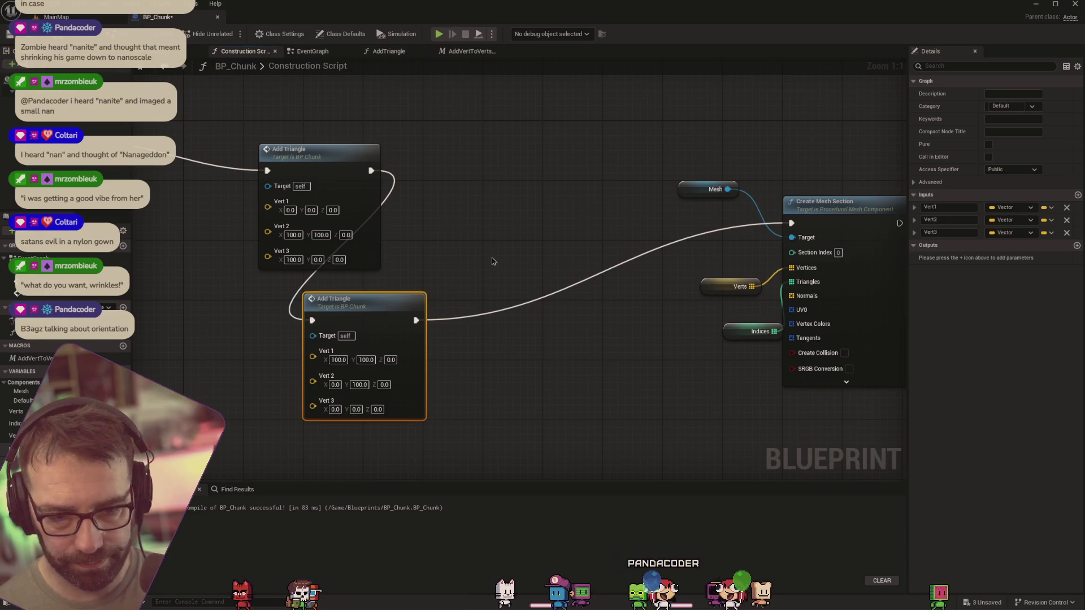
pyautogui.click(56, 17)
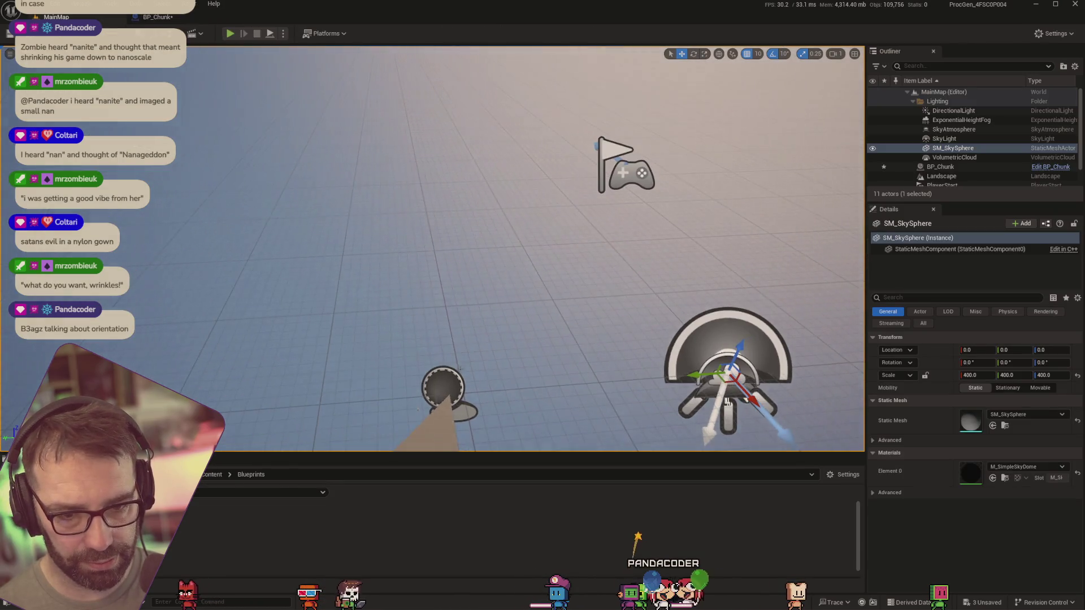
pyautogui.moveTo(461, 395)
pyautogui.mouseDown()
pyautogui.moveTo(440, 350)
pyautogui.moveTo(461, 395)
pyautogui.moveTo(484, 249)
pyautogui.mouseUp()
pyautogui.click(131, 17)
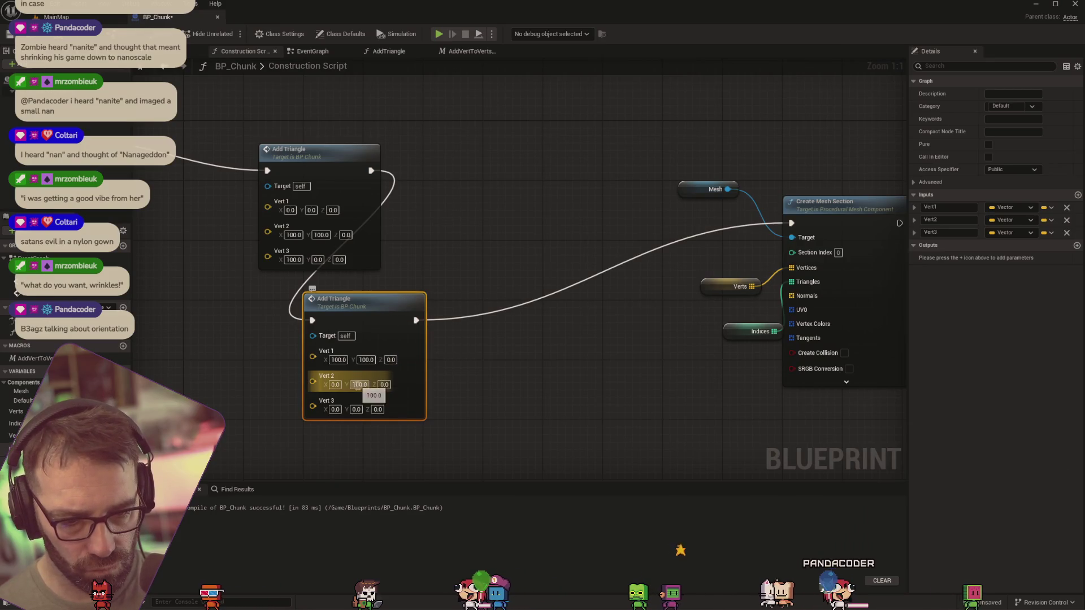
pyautogui.moveTo(354, 301); pyautogui.dragTo(452, 302)
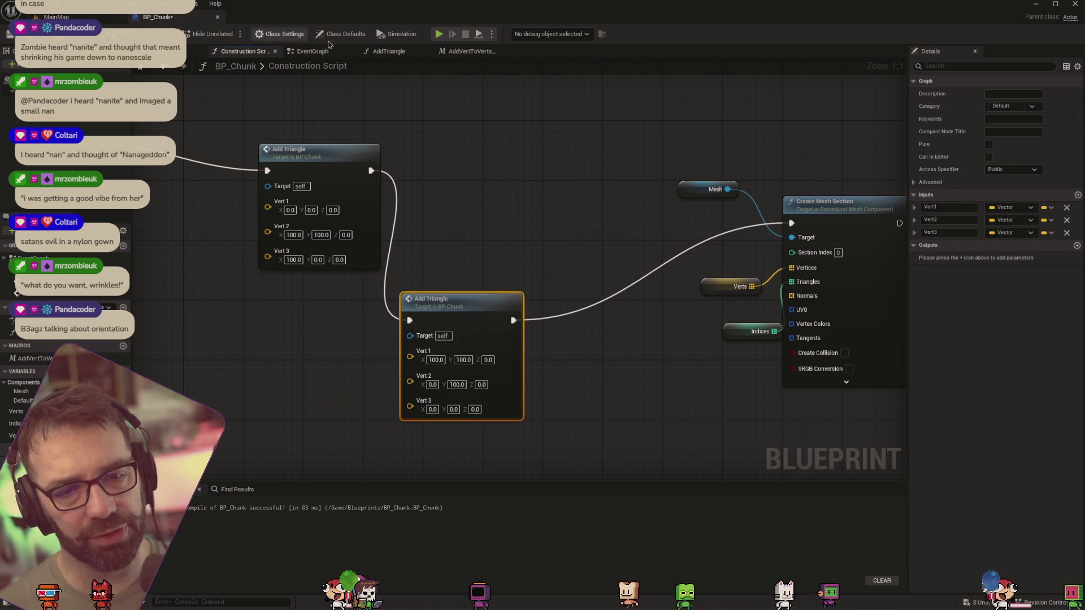
# Place VertexCount getter and setter nodes after the last ADD in the AddTriangle graph
pyautogui.click(467, 52)
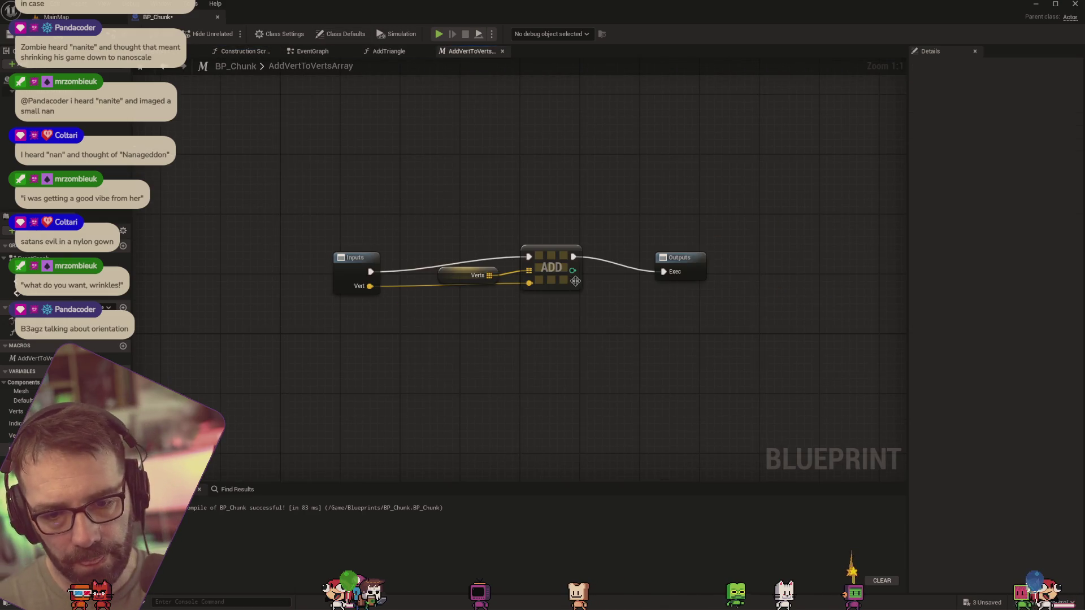
pyautogui.hotkey('ctrl', 'Tab')
pyautogui.moveTo(675, 353); pyautogui.dragTo(752, 355)
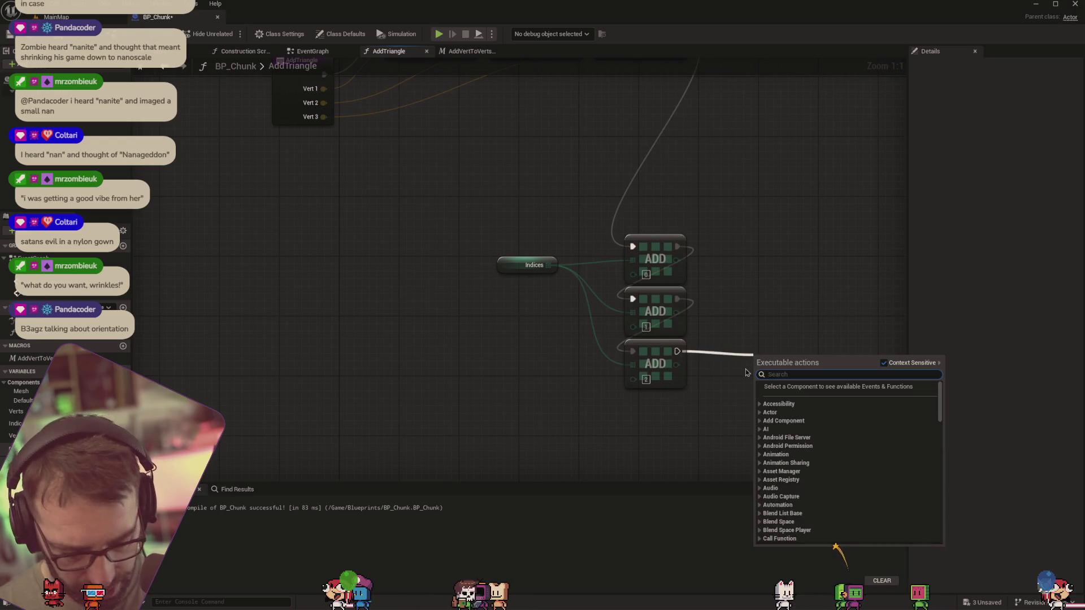
pyautogui.moveTo(17, 436); pyautogui.dragTo(729, 364)
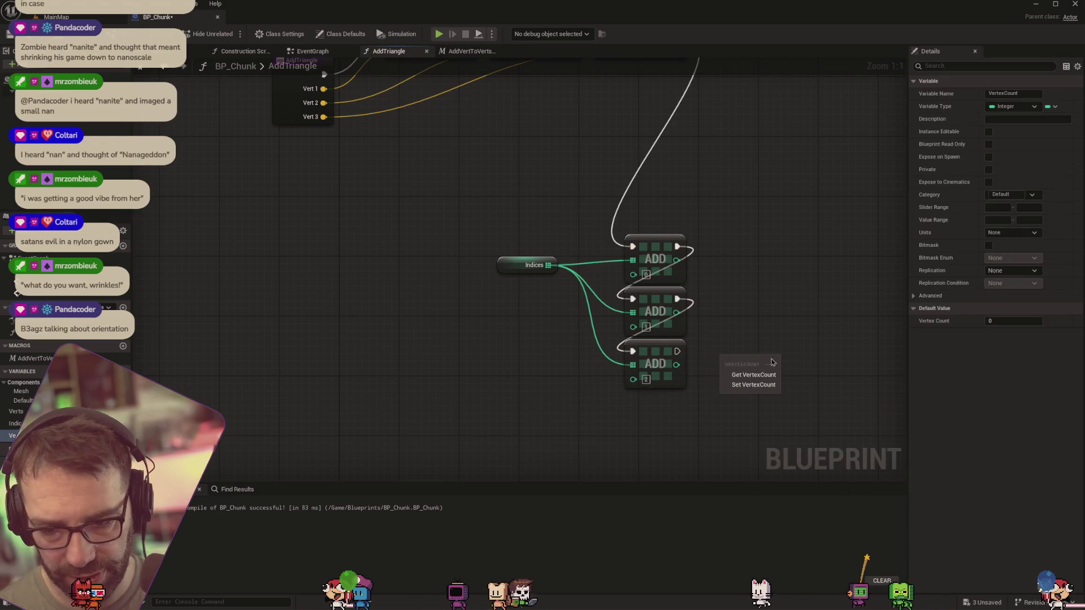
pyautogui.click(730, 365)
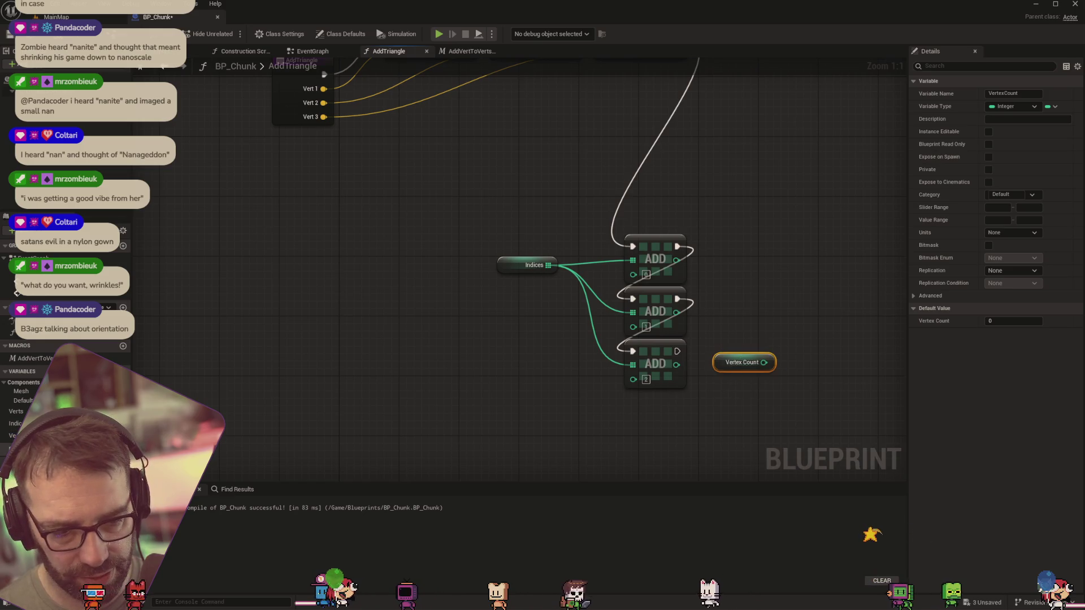
pyautogui.hotkey('ctrl', 'w')
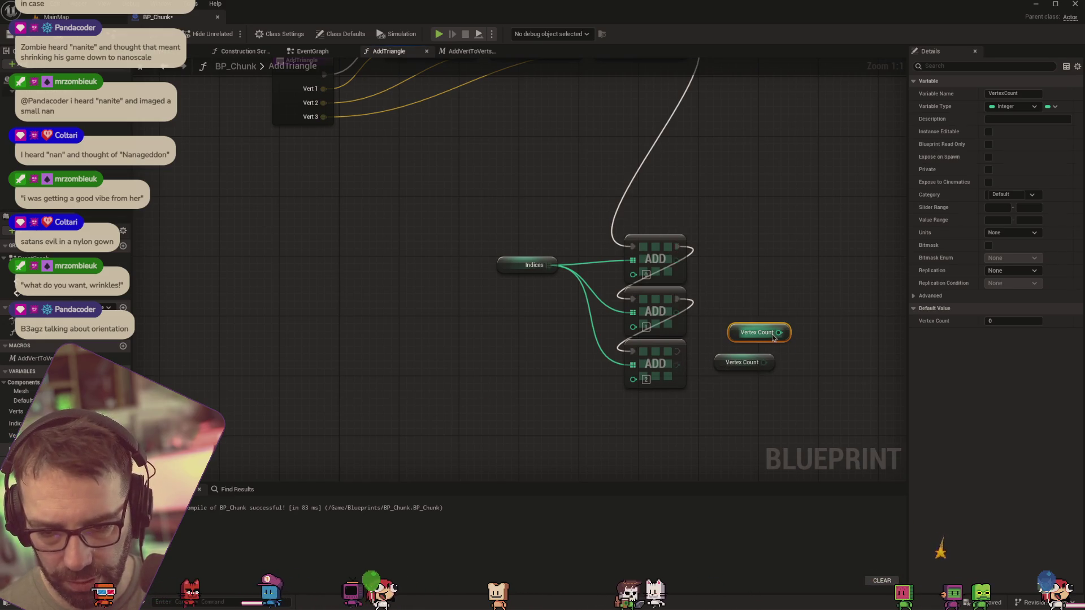
pyautogui.press('Delete')
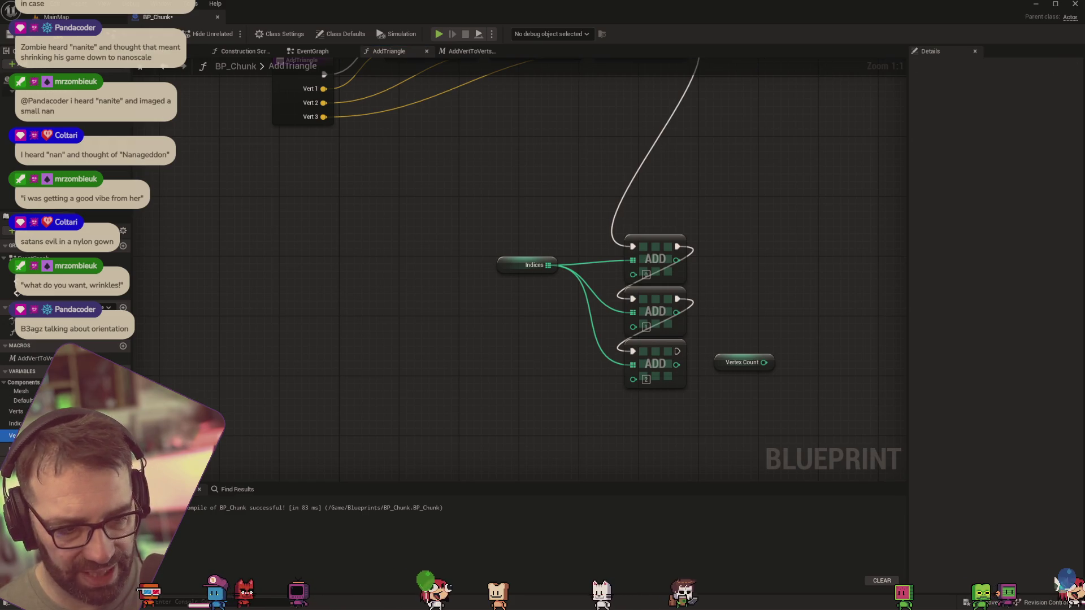
pyautogui.moveTo(12, 435); pyautogui.dragTo(749, 309)
pyautogui.click(778, 328)
# Set VertexCount to VertexCount + 3 and run the setter after the last ADD
pyautogui.moveTo(764, 362); pyautogui.dragTo(794, 391)
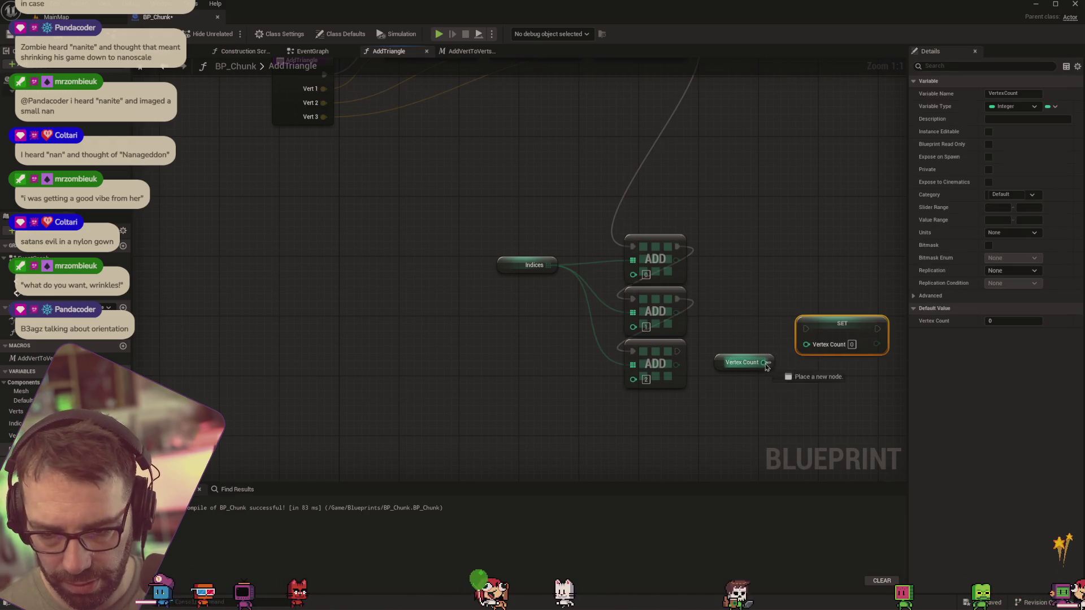
pyautogui.write('+')
pyautogui.press('Return')
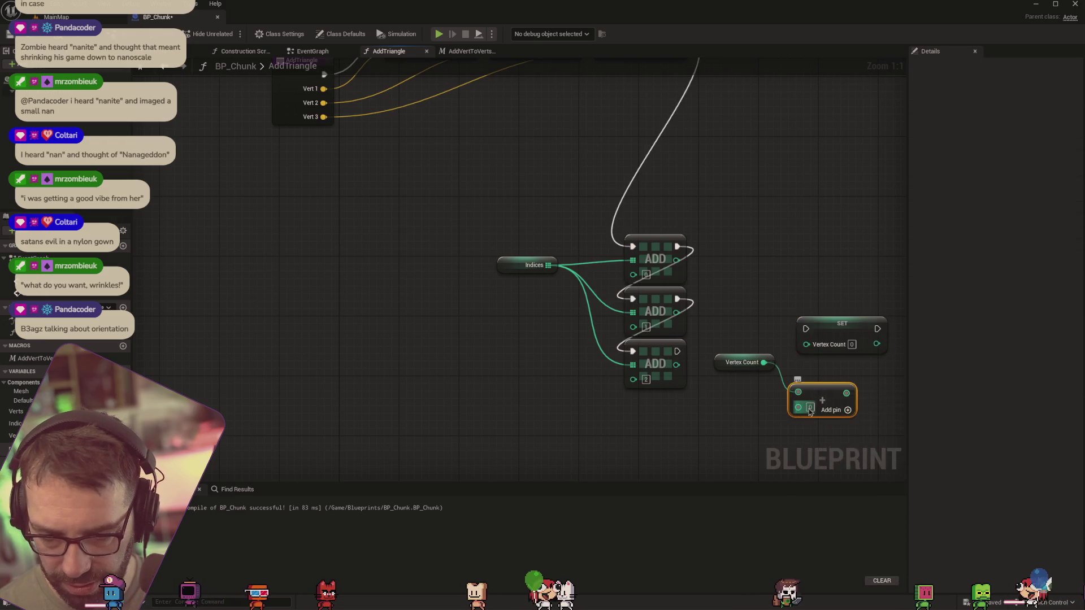
pyautogui.click(812, 407)
pyautogui.write('3')
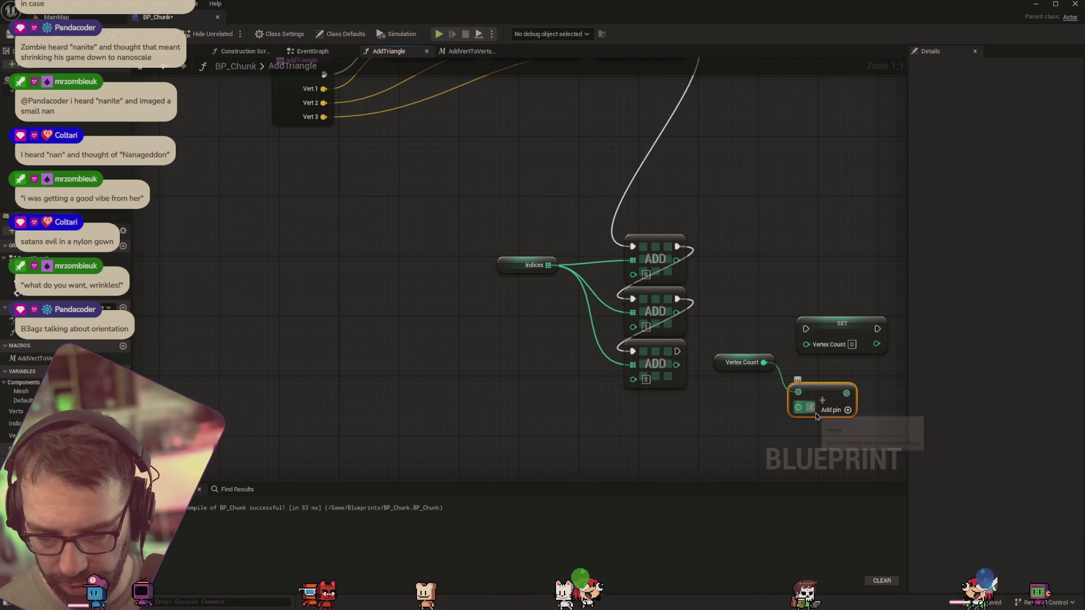
pyautogui.moveTo(845, 393); pyautogui.dragTo(807, 344)
pyautogui.moveTo(677, 351)
pyautogui.mouseDown()
pyautogui.moveTo(734, 353)
pyautogui.moveTo(805, 329)
pyautogui.mouseUp()
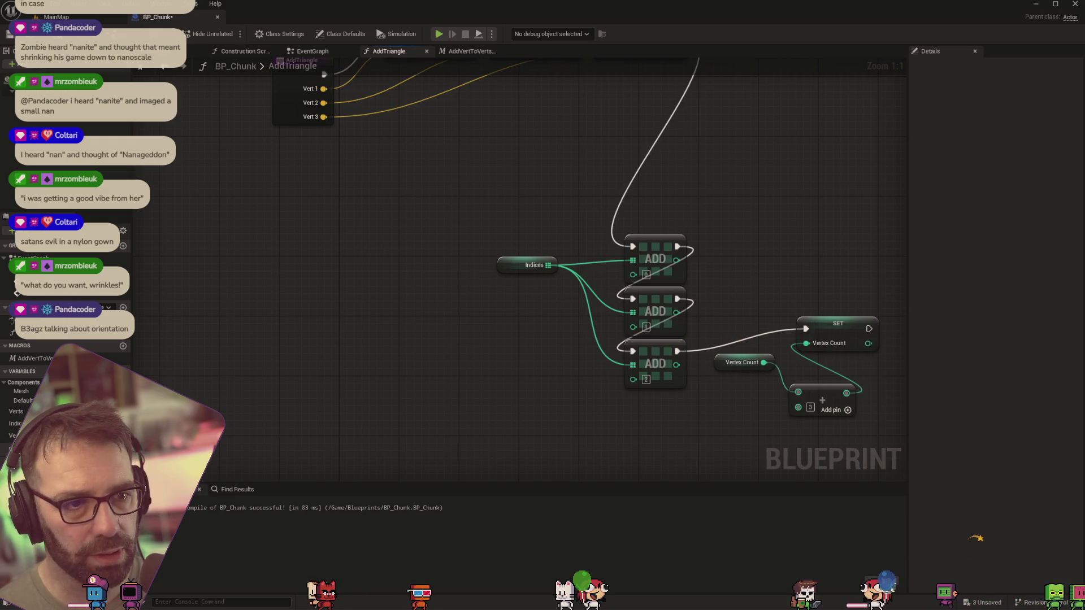
# Check the result in the level and save BP_Chunk
pyautogui.hotkey('ctrl', 'Tab')
pyautogui.moveTo(526, 208)
pyautogui.mouseDown()
pyautogui.moveTo(408, 199)
pyautogui.moveTo(402, 184)
pyautogui.moveTo(404, 198)
pyautogui.mouseUp()
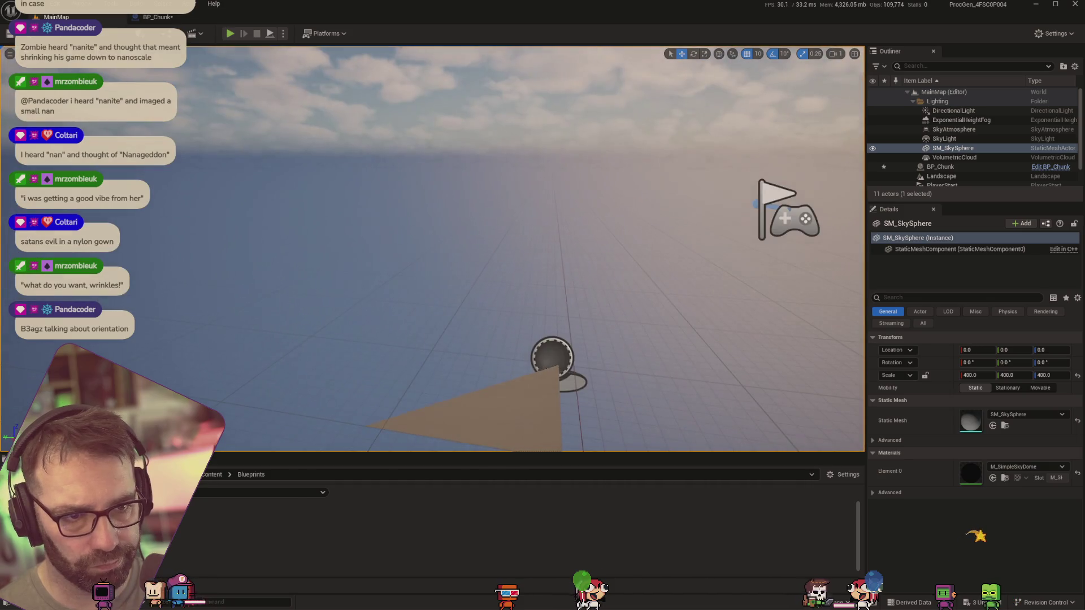
pyautogui.click(157, 17)
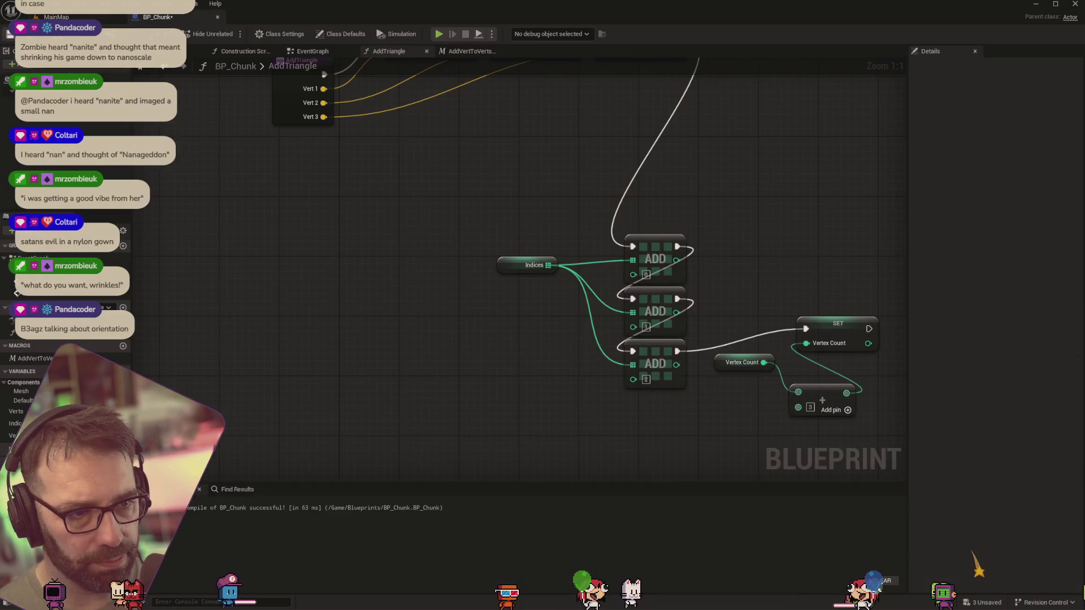
pyautogui.hotkey('ctrl', 's')
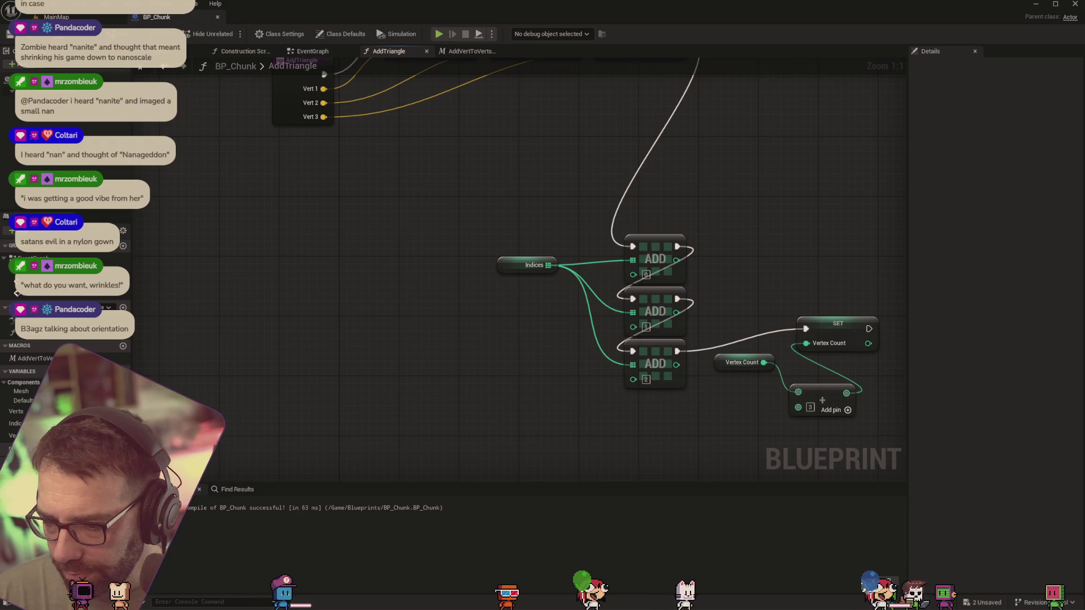
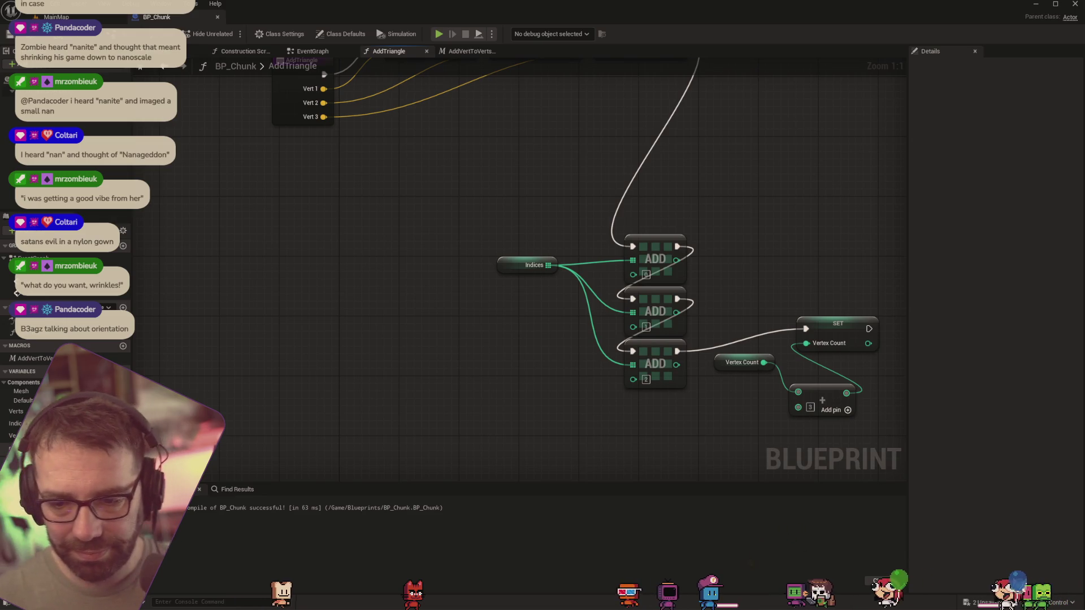
# Frame BP_Chunk's Construction Script so both Add Triangle nodes and Create Mesh Section are visible
pyautogui.moveTo(762, 196); pyautogui.dragTo(723, 311)
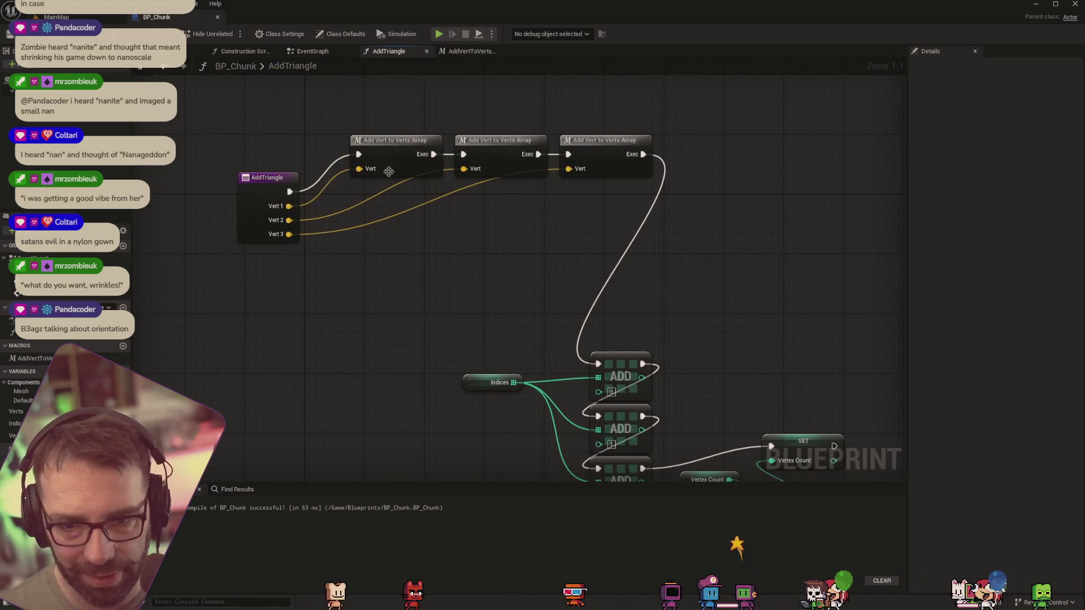
pyautogui.click(469, 51)
pyautogui.click(312, 50)
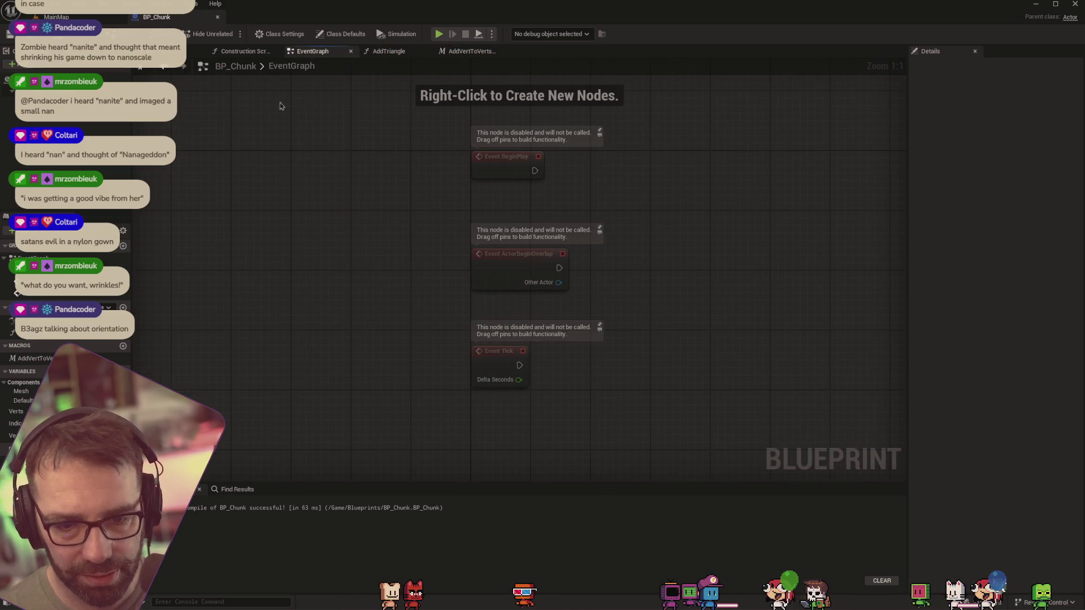
pyautogui.click(244, 51)
pyautogui.moveTo(469, 267)
pyautogui.mouseDown()
pyautogui.moveTo(479, 230)
pyautogui.moveTo(456, 187)
pyautogui.mouseUp()
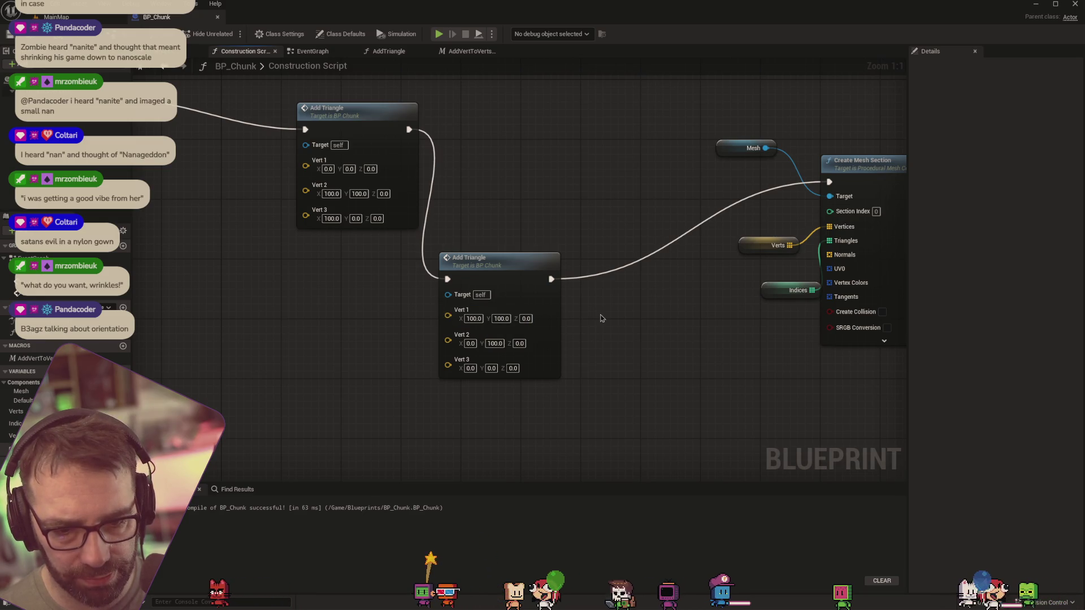
# Zero the lower Add Triangle's Vert 1, enter 100 for Vert 3 X, and open Windows search
pyautogui.click(479, 319)
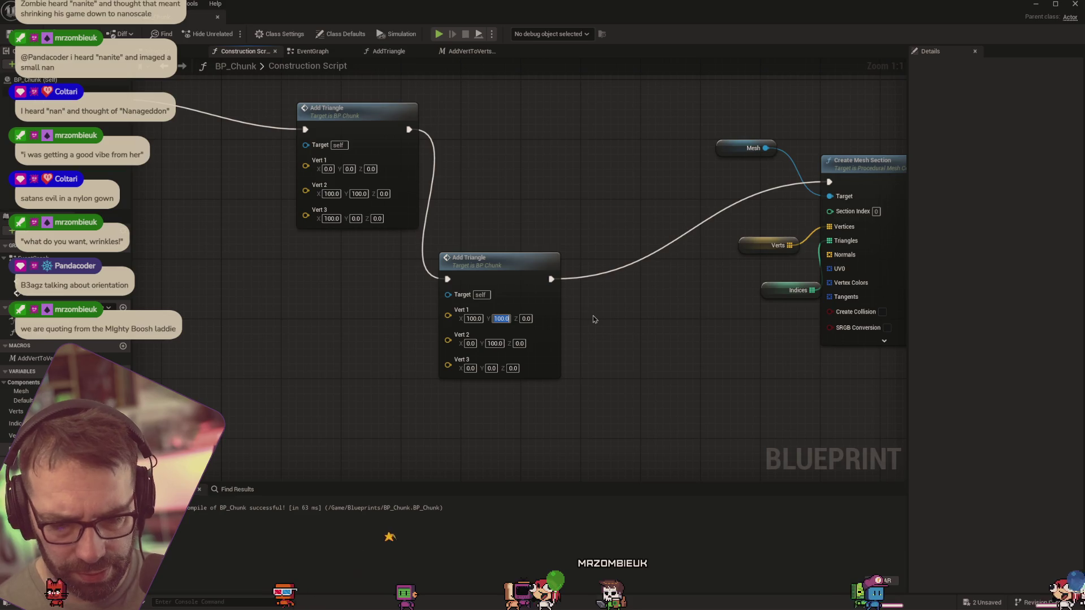
pyautogui.write('0')
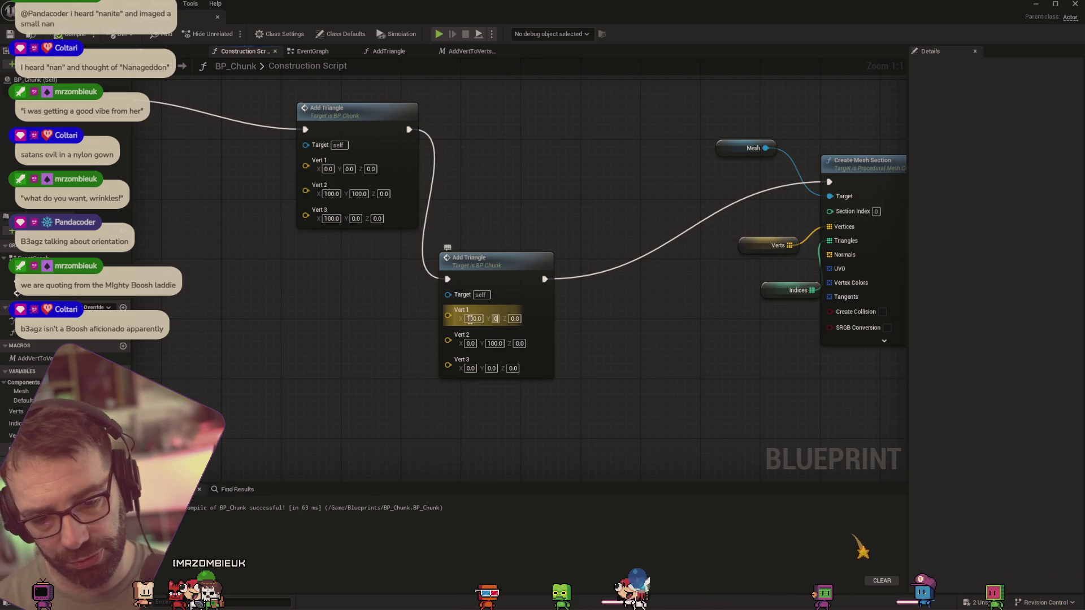
pyautogui.click(473, 318)
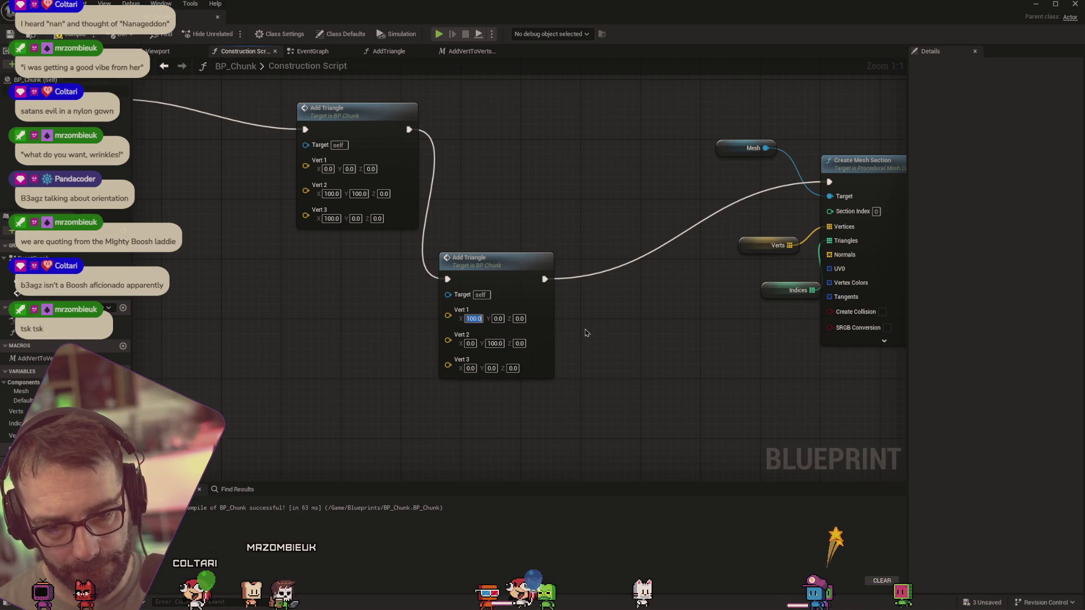
pyautogui.write('0')
pyautogui.press('Tab')
pyautogui.press('Tab')
pyautogui.press('Tab')
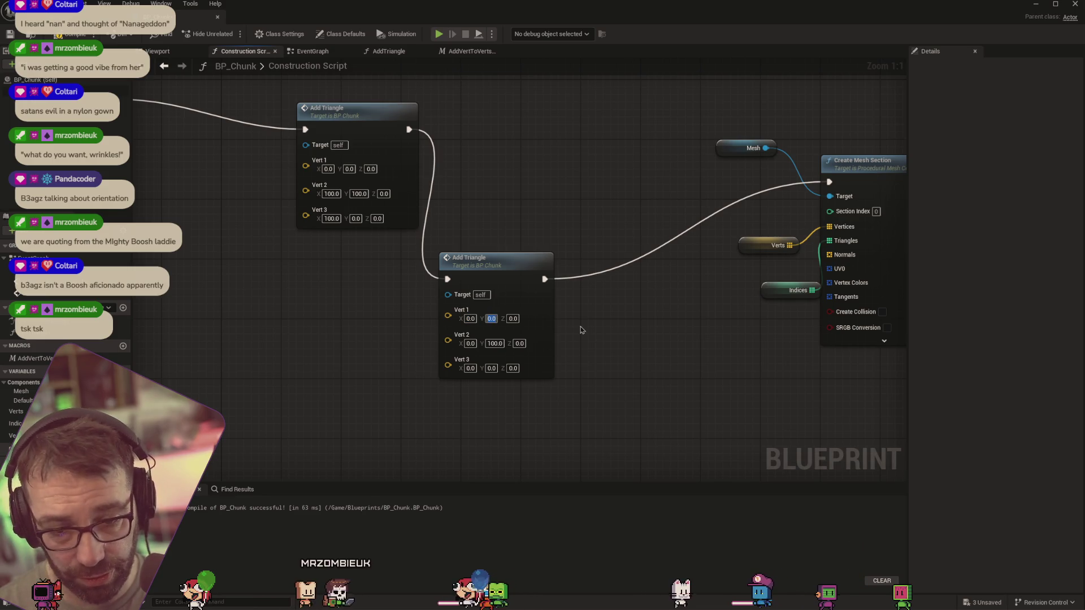
pyautogui.press('Tab')
pyautogui.press('Tab')
pyautogui.press('Tab')
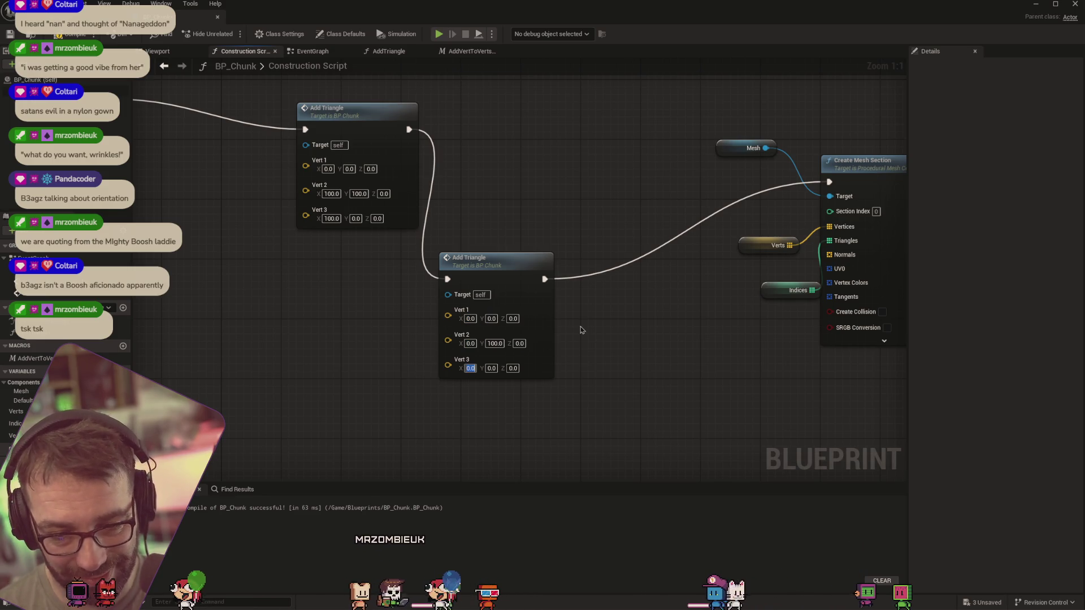
pyautogui.write('100')
pyautogui.press('Tab')
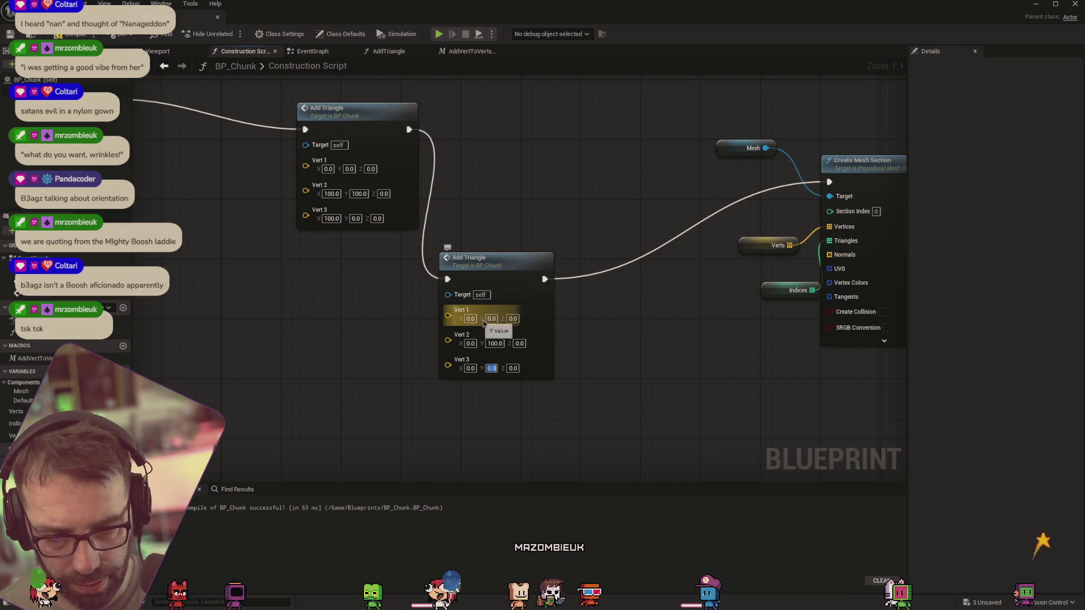
pyautogui.press('super')
# Launch Paint and narrow its window so the Blueprint stays visible
pyautogui.write('paint')
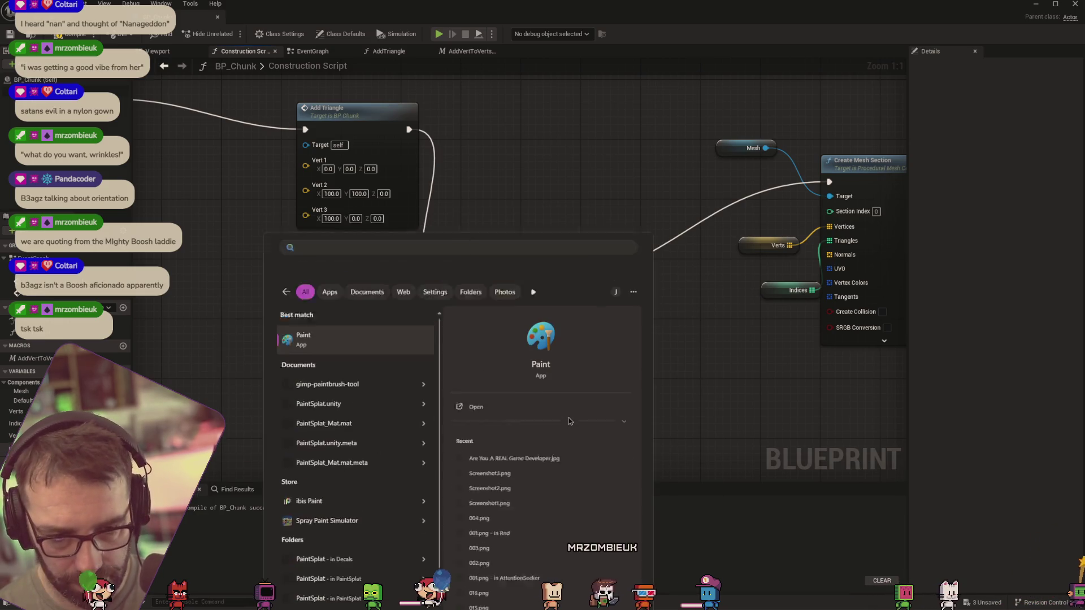
pyautogui.press('Return')
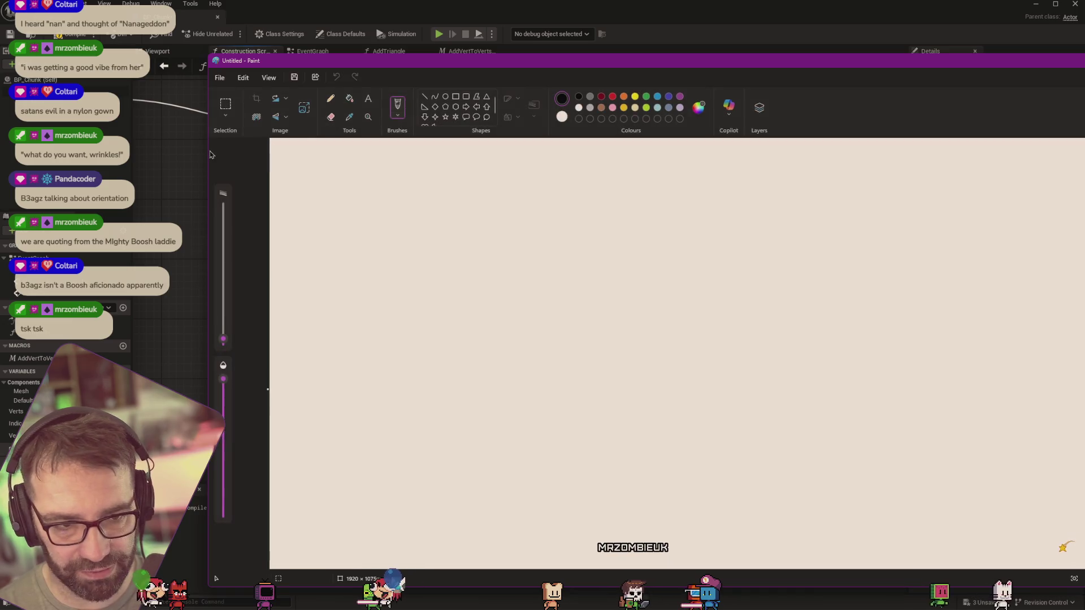
pyautogui.moveTo(207, 152); pyautogui.dragTo(493, 151)
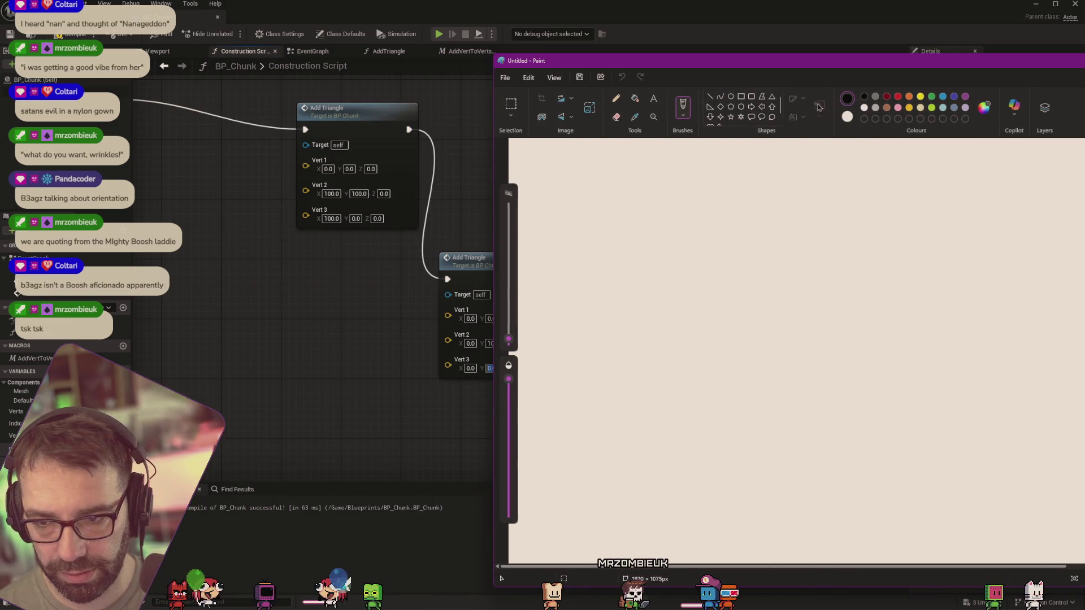
# Fill the canvas black and pencil a white triangle labelled 0,0, 1,1 and 1,0
pyautogui.click(635, 98)
pyautogui.click(739, 186)
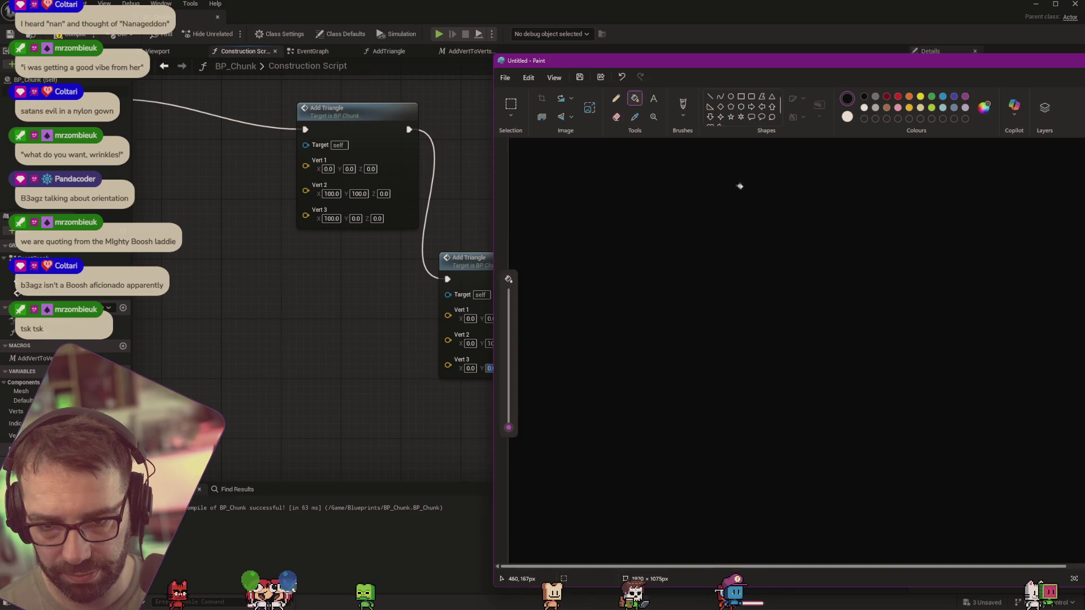
pyautogui.click(864, 108)
pyautogui.click(616, 98)
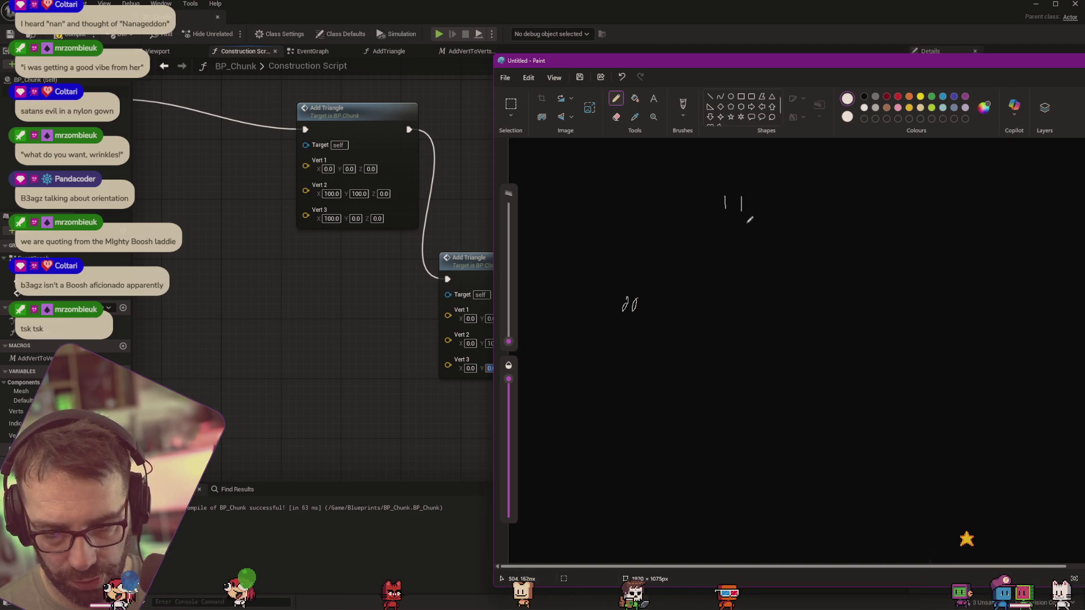
pyautogui.moveTo(760, 292)
pyautogui.mouseDown()
pyautogui.moveTo(756, 303)
pyautogui.moveTo(761, 293)
pyautogui.mouseUp()
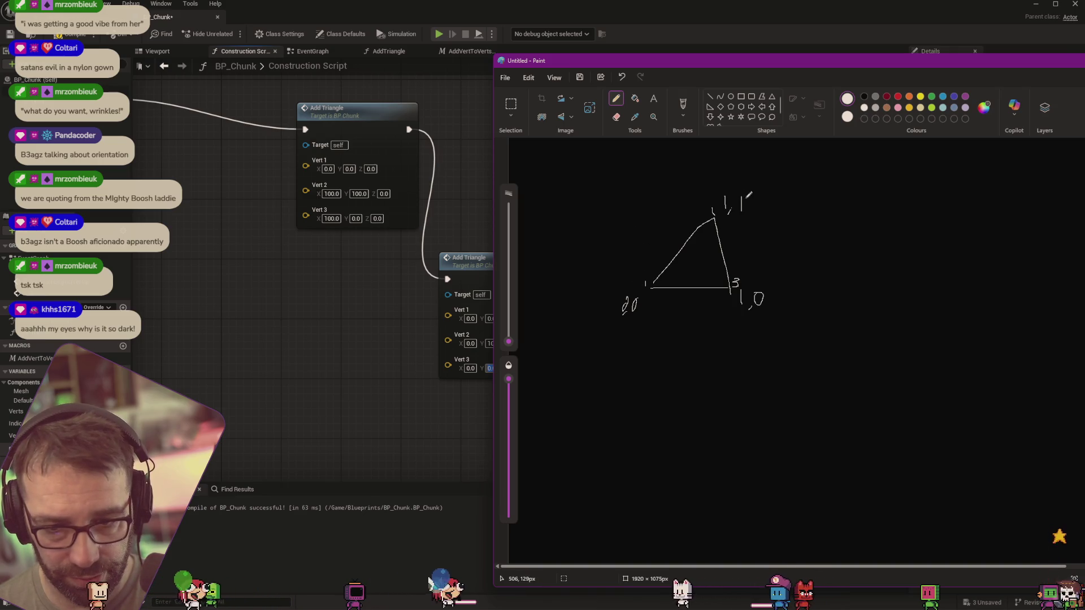
pyautogui.click(475, 261)
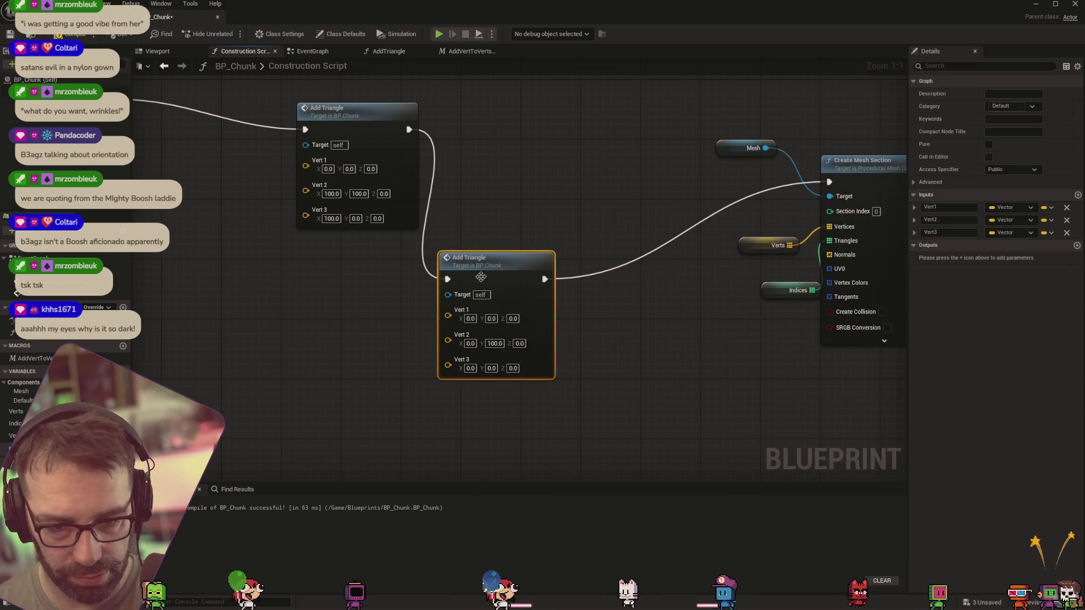
# Set the second Add Triangle's Vert 3 to 100, 100, 0
pyautogui.press('Tab')
pyautogui.press('Tab')
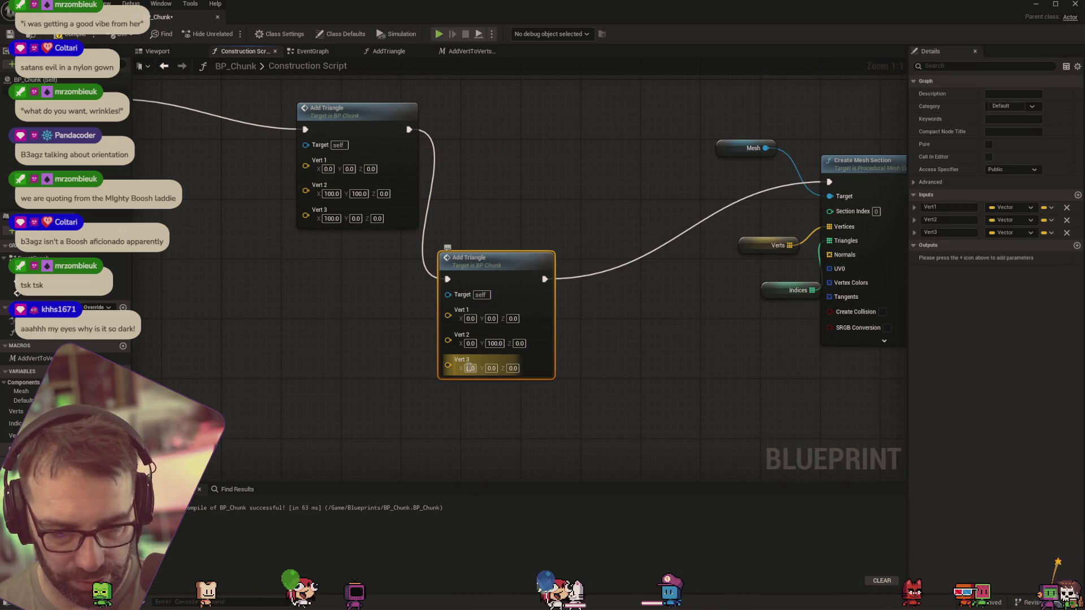
pyautogui.write('100')
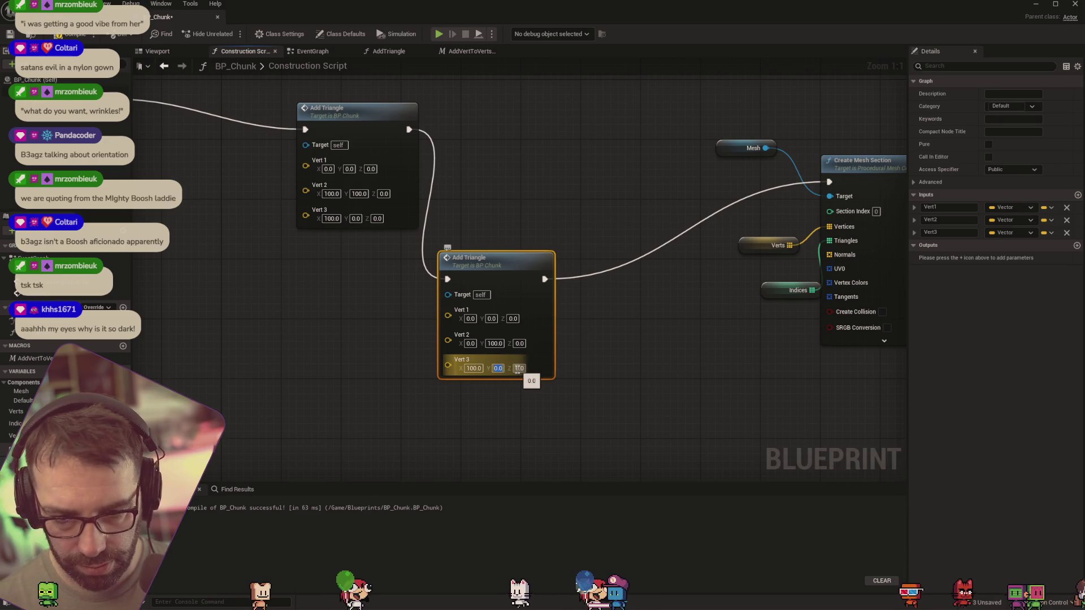
pyautogui.press('Tab')
pyautogui.write('100')
pyautogui.press('Return')
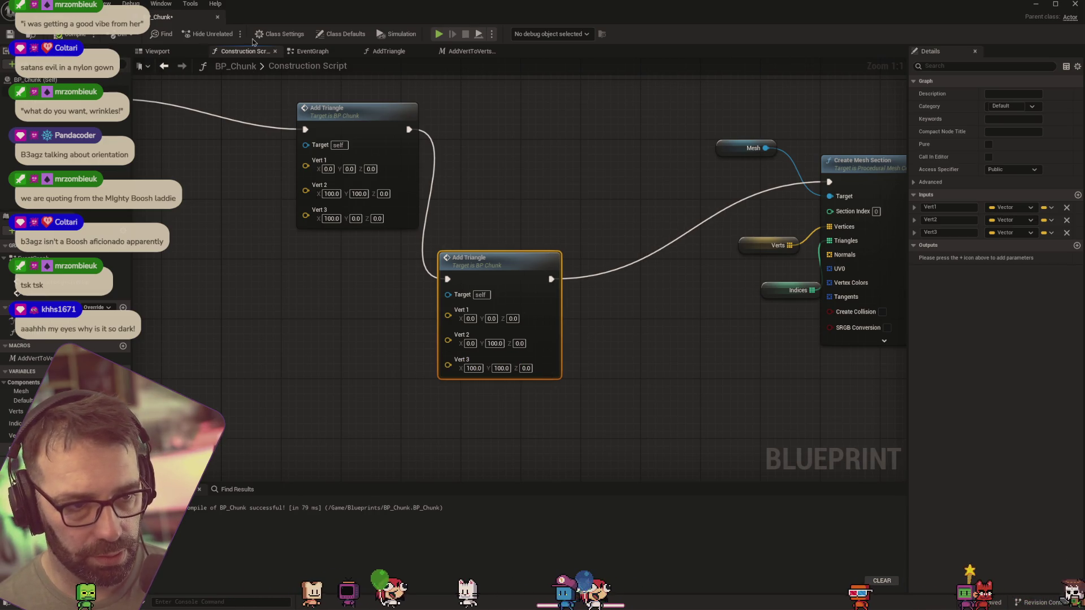
# Orbit the level viewport to inspect the resulting triangle
pyautogui.click(85, 17)
pyautogui.moveTo(397, 329); pyautogui.dragTo(328, 396)
pyautogui.moveTo(429, 282)
pyautogui.mouseDown()
pyautogui.moveTo(573, 216)
pyautogui.moveTo(559, 248)
pyautogui.mouseUp()
# Return to BP_Chunk and open the AddTriangle function graph
pyautogui.click(161, 18)
pyautogui.scroll(-2, 410, 159)
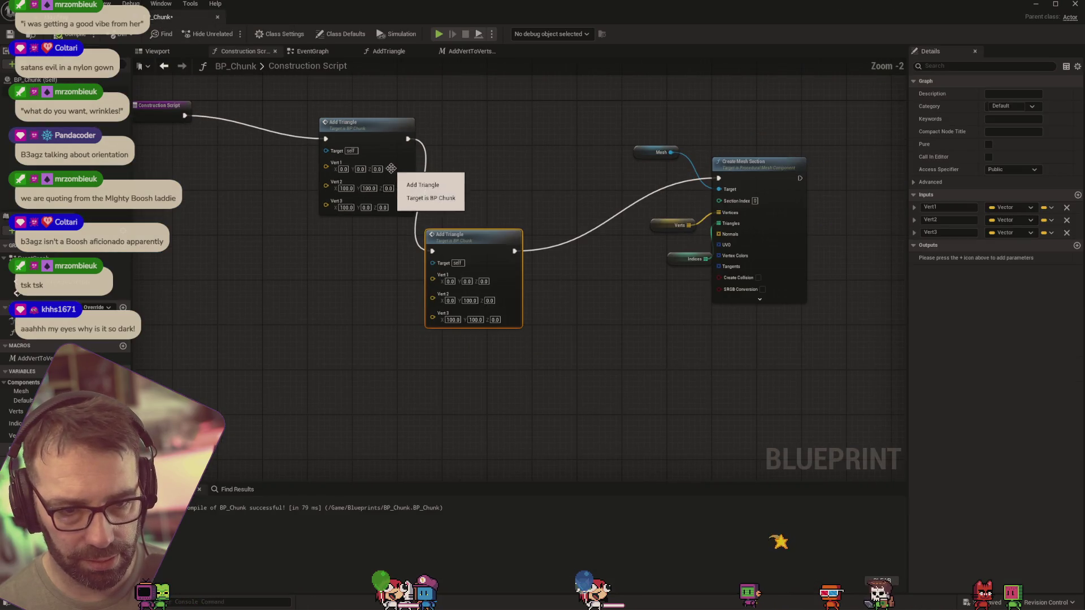
pyautogui.moveTo(291, 245); pyautogui.dragTo(342, 252)
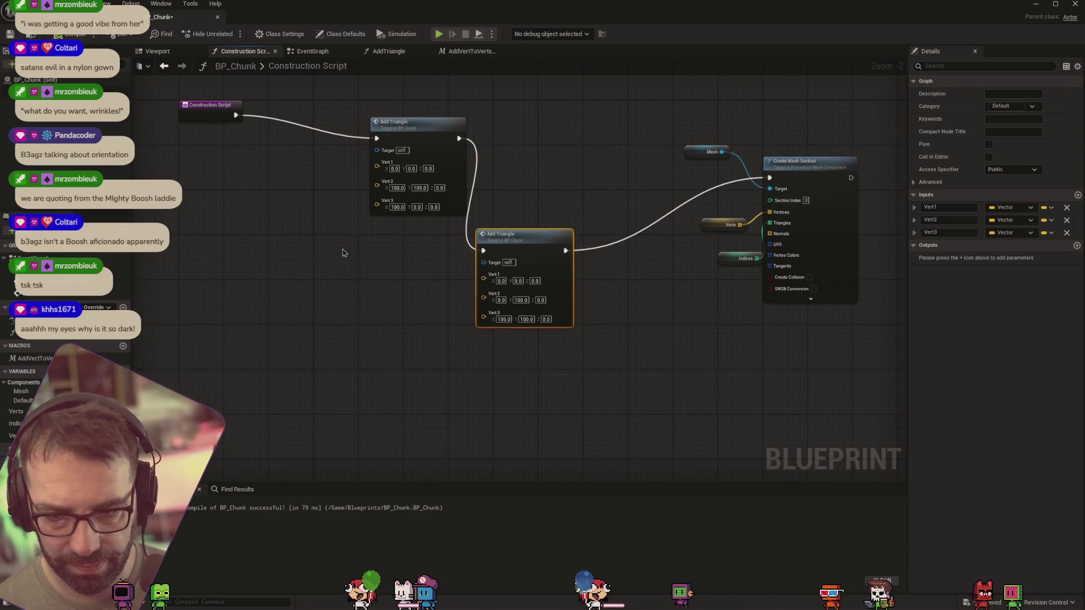
pyautogui.click(420, 57)
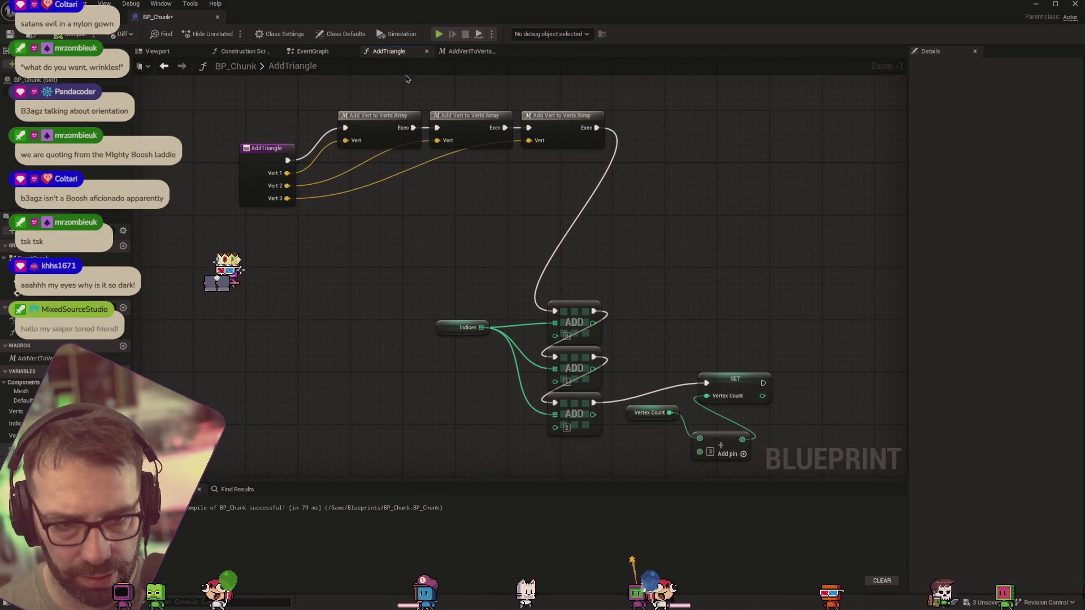
# Check the AddVertToVertsArray macro, then shift the AddTriangle Indices getter further left
pyautogui.click(461, 52)
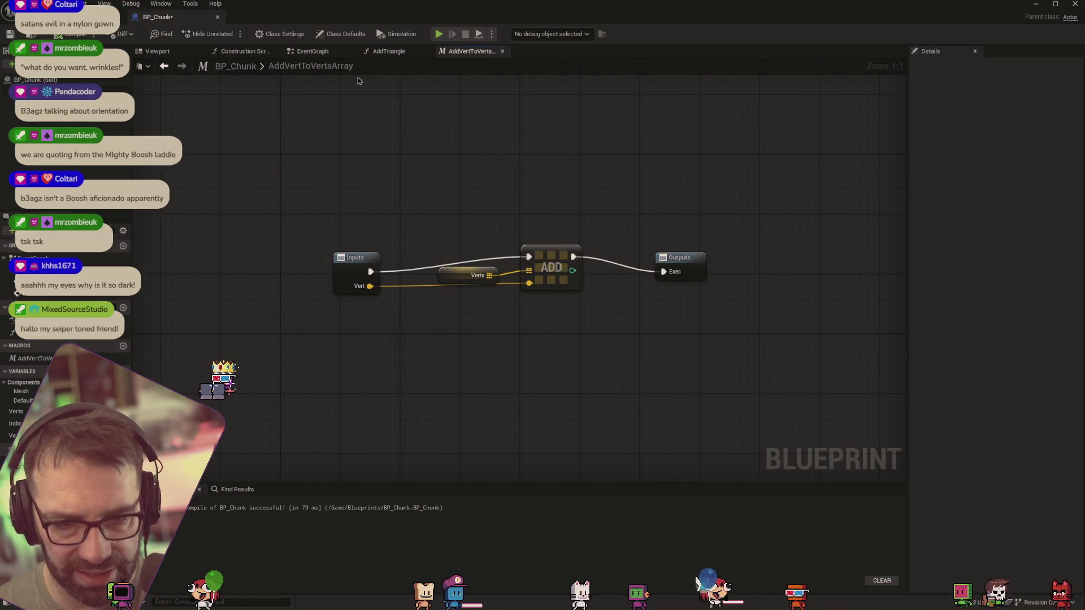
pyautogui.click(390, 52)
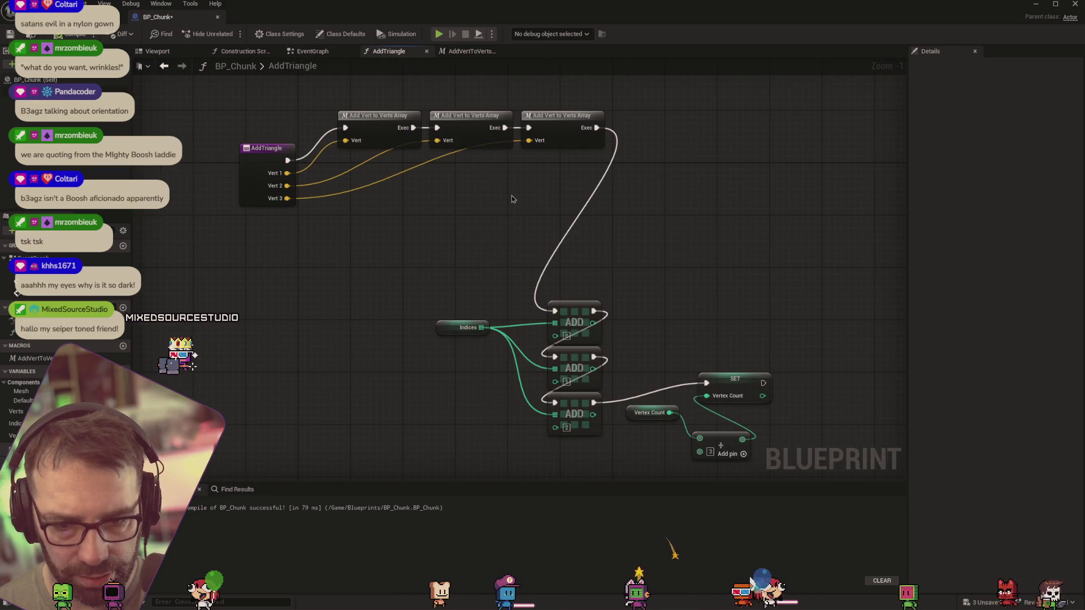
pyautogui.moveTo(636, 311); pyautogui.dragTo(623, 254)
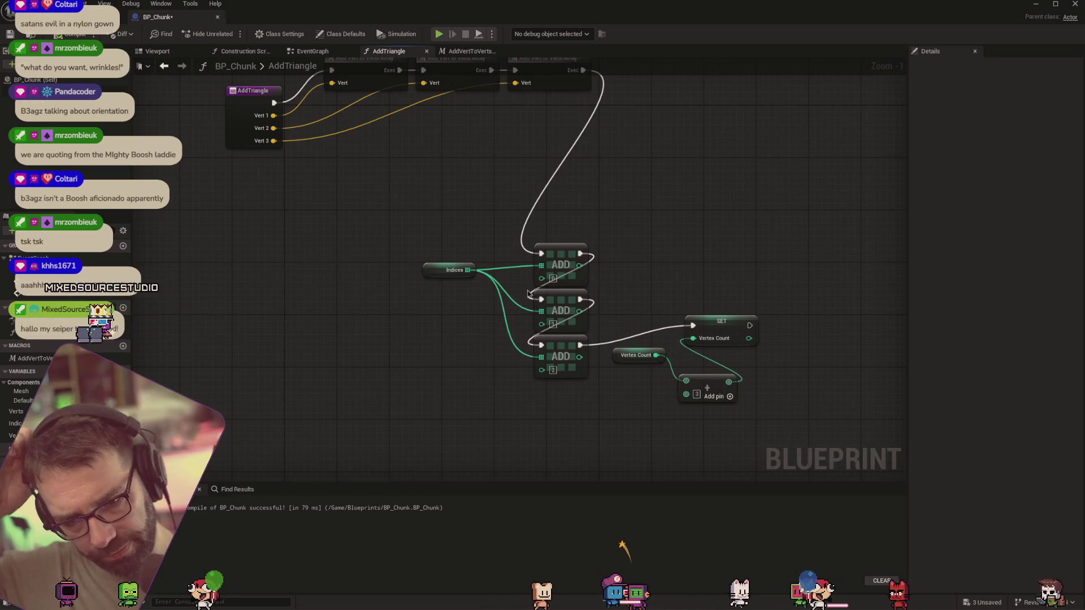
pyautogui.moveTo(452, 270); pyautogui.dragTo(413, 264)
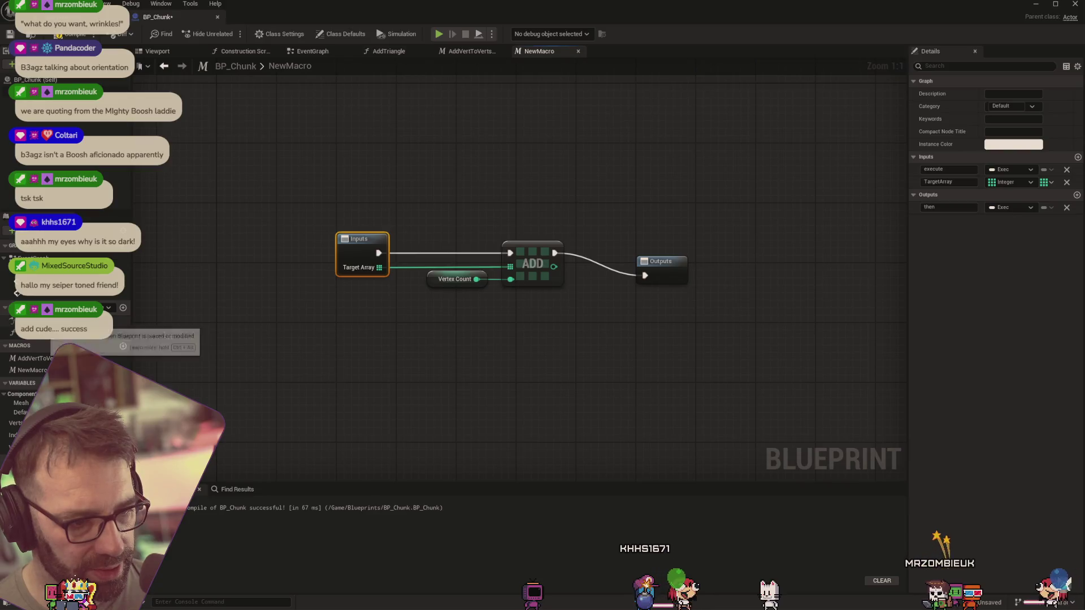
# Rename the new macro to AddIndexToIndicesArray
pyautogui.click(33, 371)
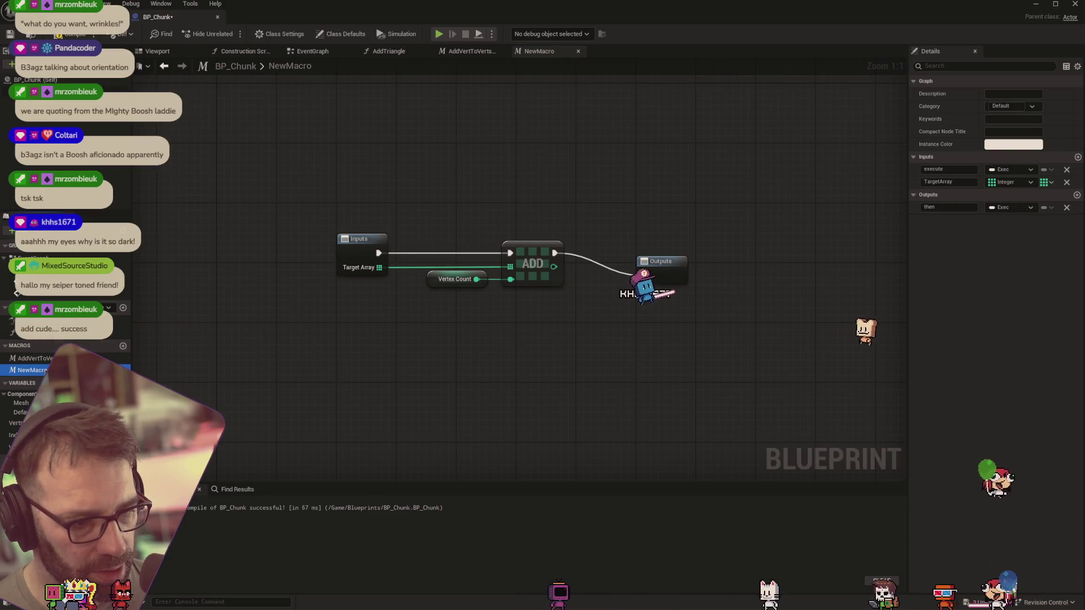
pyautogui.write('Add')
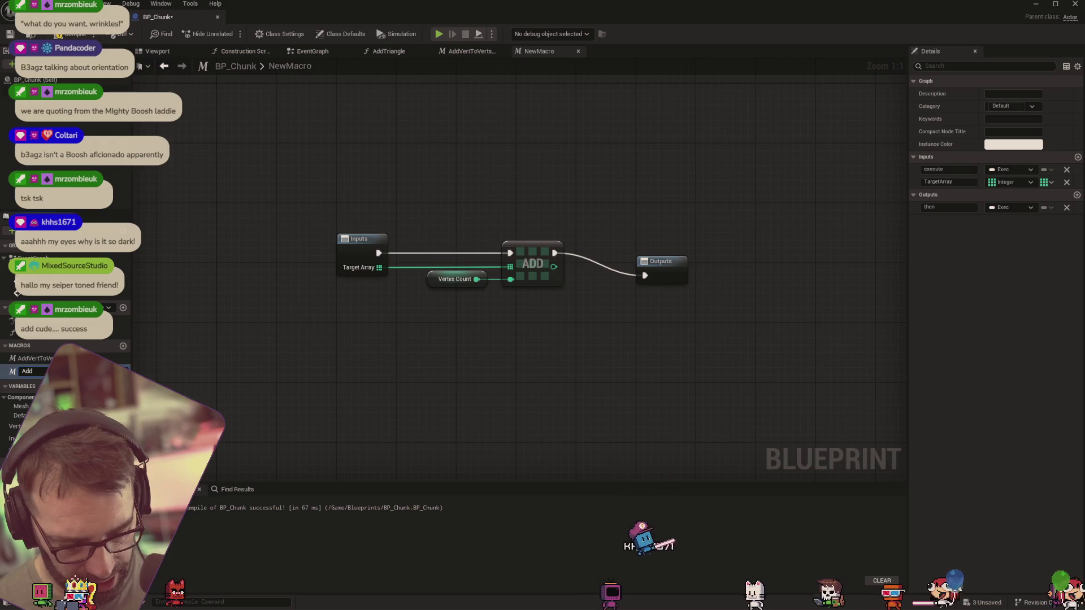
pyautogui.write('Index')
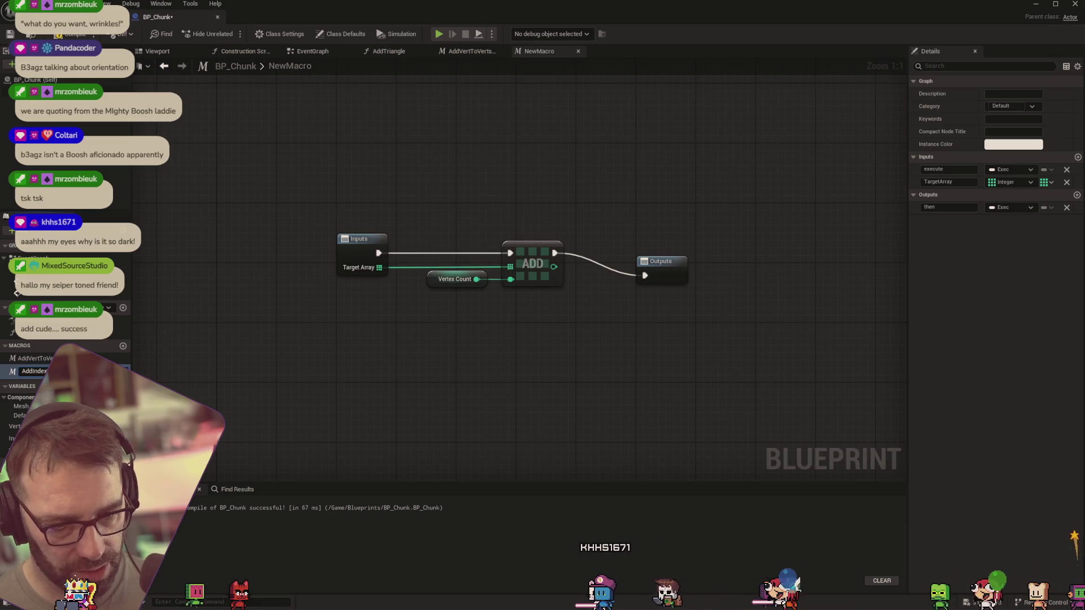
pyautogui.press('Return')
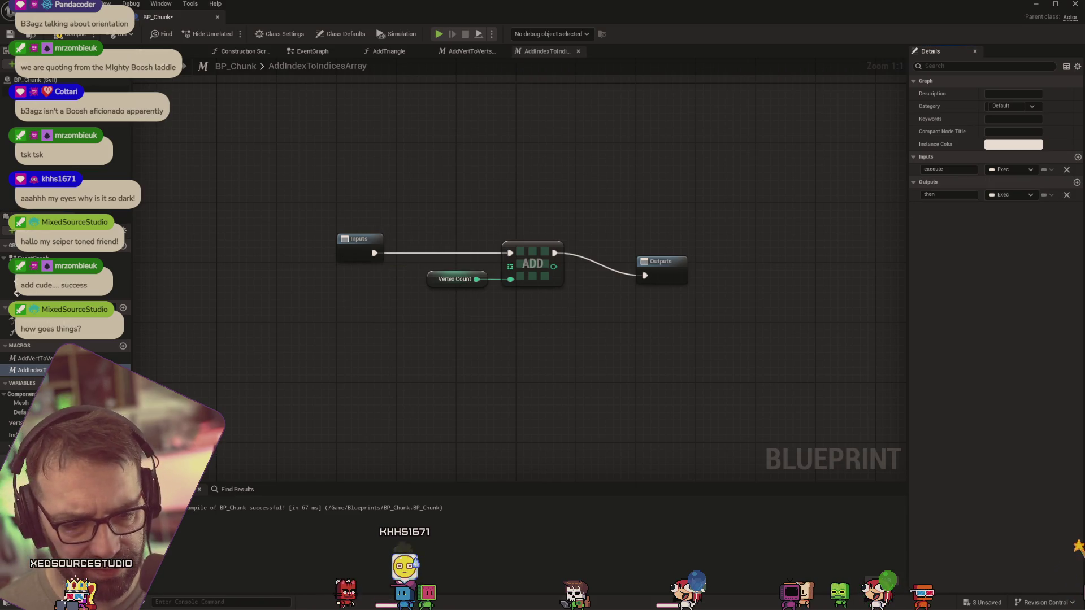
# Add an Indices getter in the macro and wire it into the ADD node's array input
pyautogui.moveTo(13, 435); pyautogui.dragTo(305, 329)
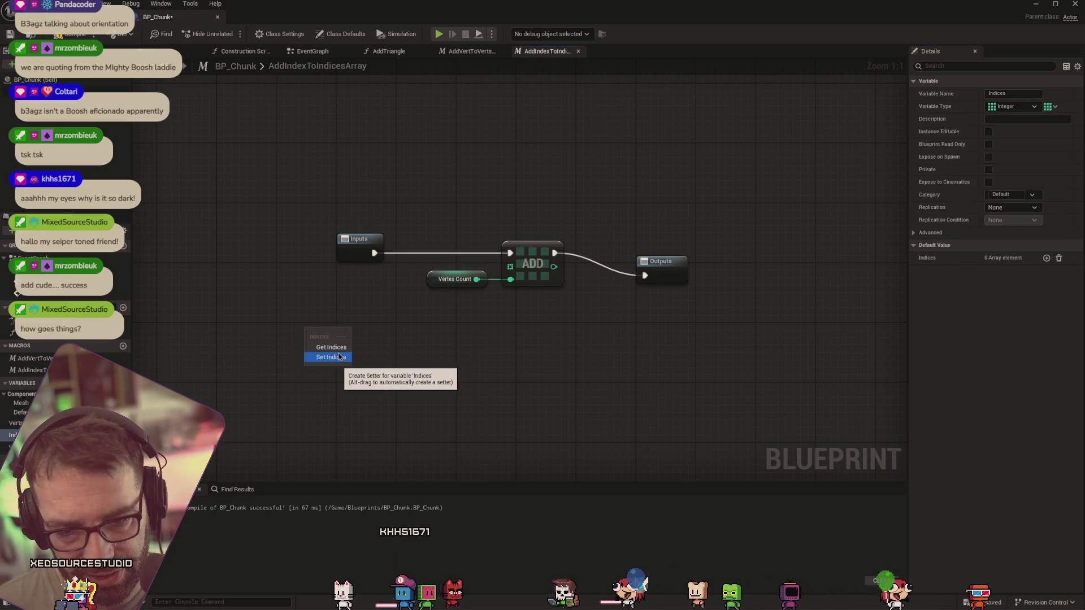
pyautogui.click(341, 350)
pyautogui.moveTo(351, 331); pyautogui.dragTo(510, 266)
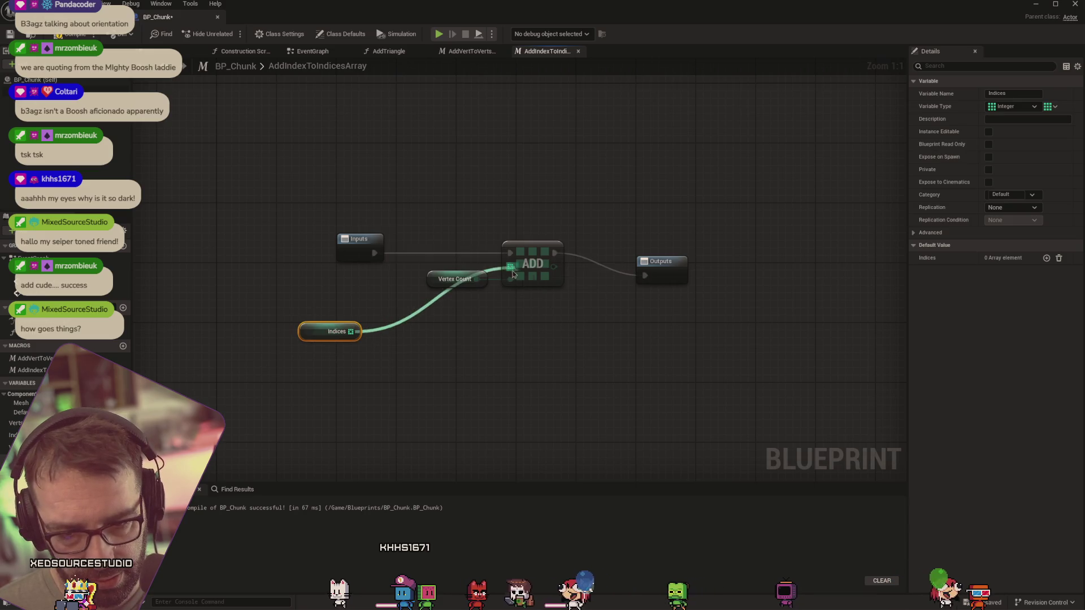
pyautogui.moveTo(321, 330); pyautogui.dragTo(353, 300)
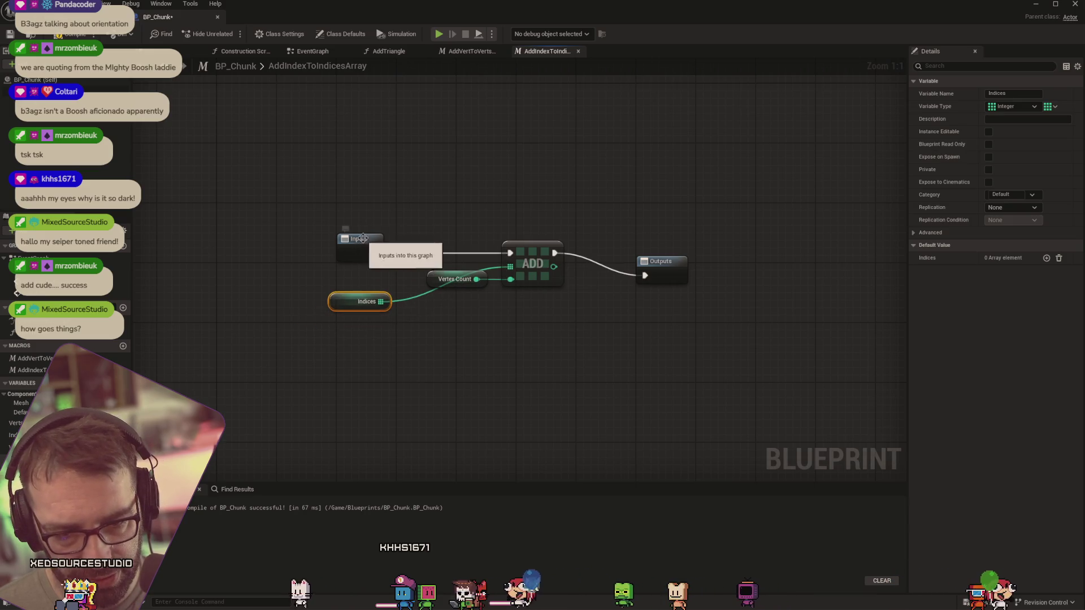
pyautogui.moveTo(365, 248); pyautogui.dragTo(356, 204)
pyautogui.moveTo(346, 304)
pyautogui.mouseDown()
pyautogui.moveTo(418, 242)
pyautogui.moveTo(450, 259)
pyautogui.moveTo(441, 257)
pyautogui.mouseUp()
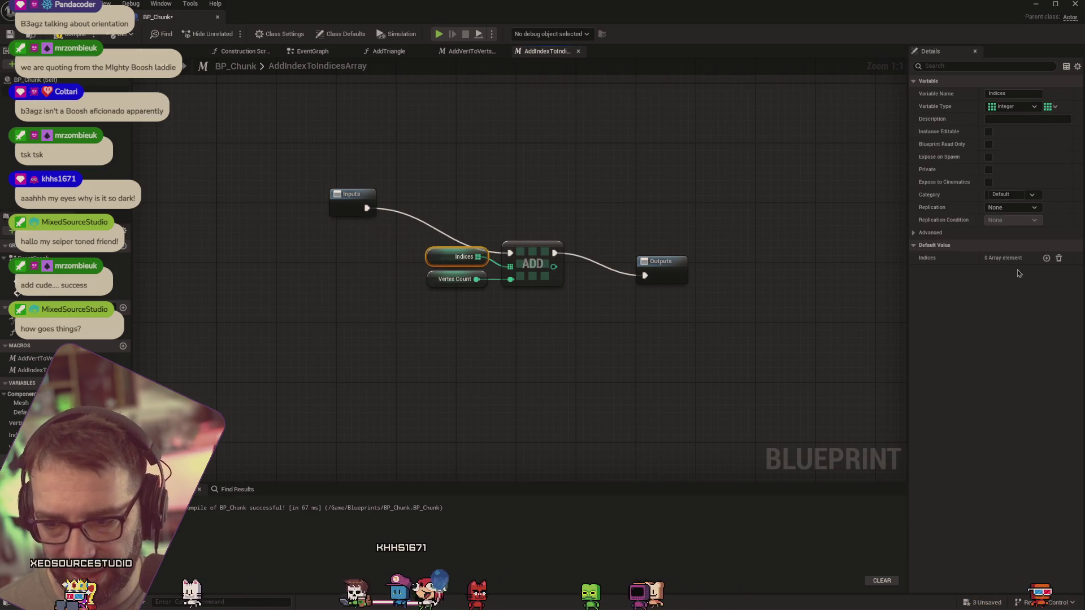
# Give the macro a new integer input named Offset
pyautogui.click(31, 370)
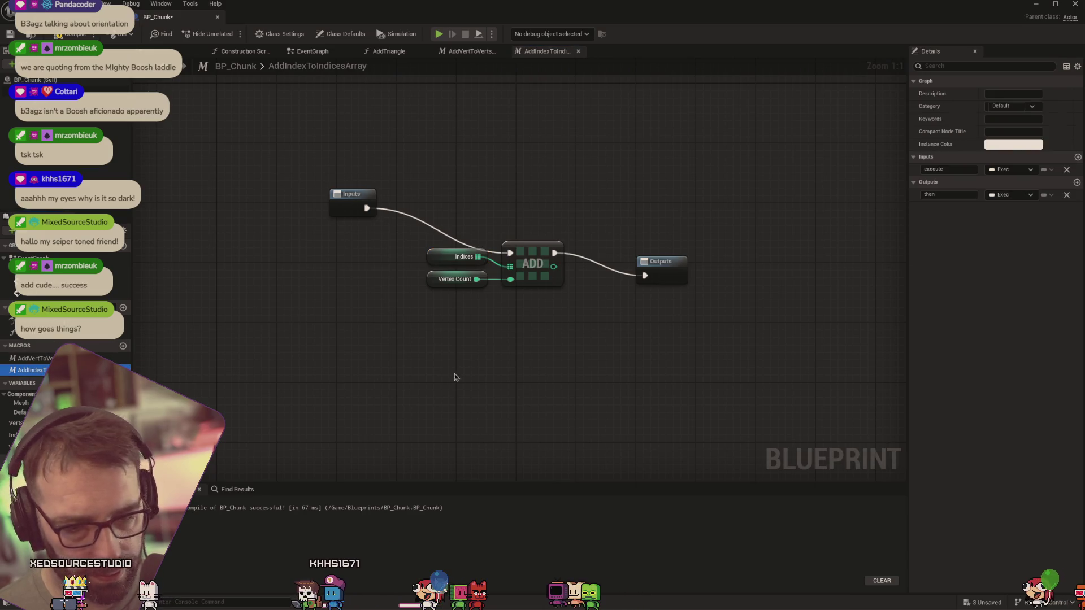
pyautogui.click(1077, 157)
pyautogui.click(944, 182)
pyautogui.write('offset')
pyautogui.click(1010, 181)
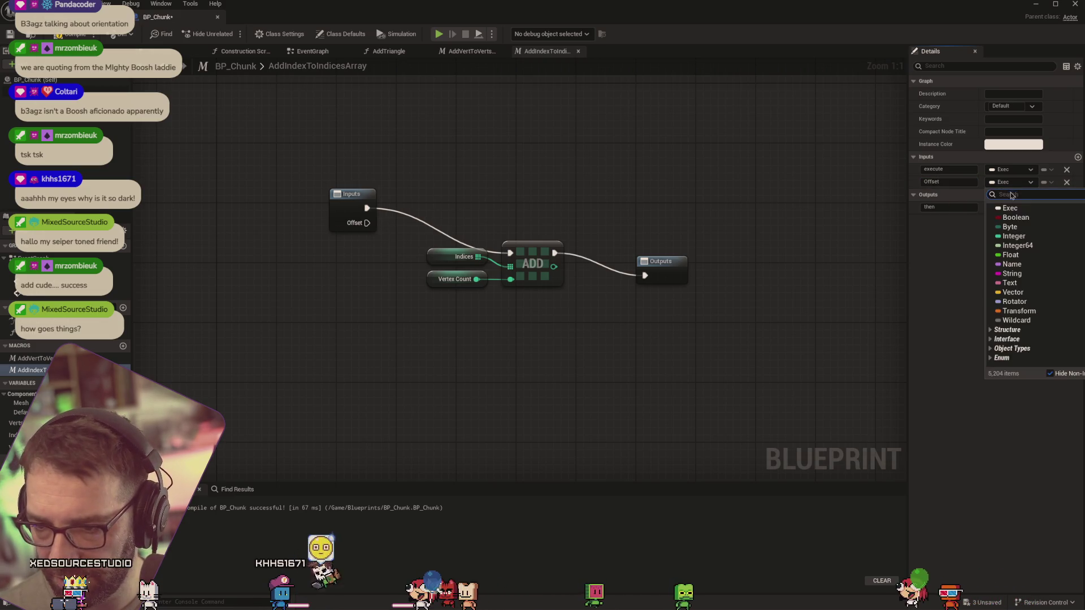
pyautogui.click(1013, 236)
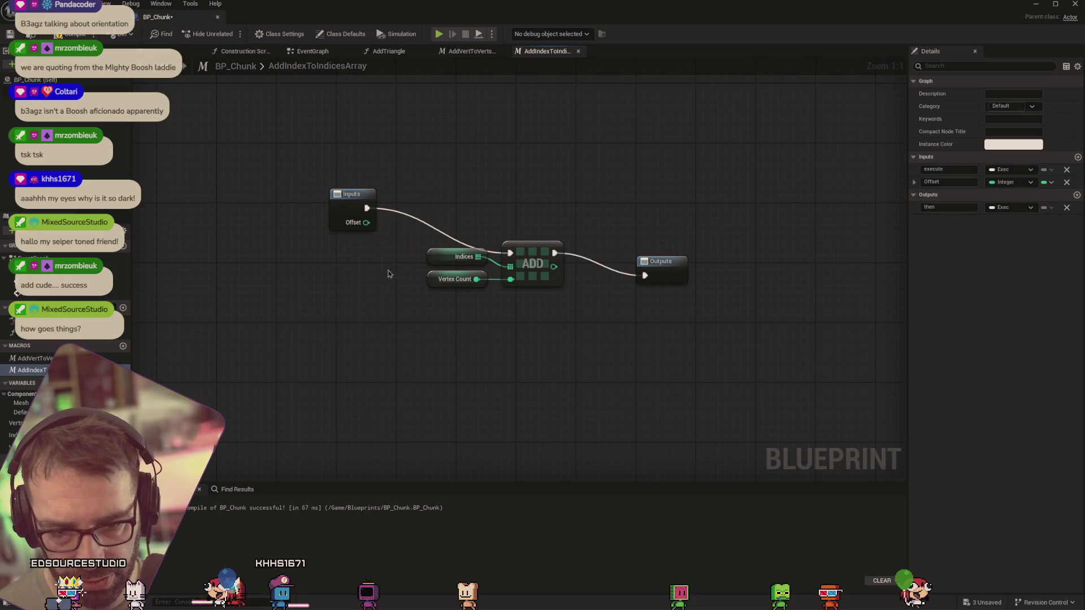
# Add Offset to Vertex Count with an addition node in the macro
pyautogui.moveTo(366, 223); pyautogui.dragTo(391, 291)
pyautogui.write('make array')
pyautogui.click(449, 355)
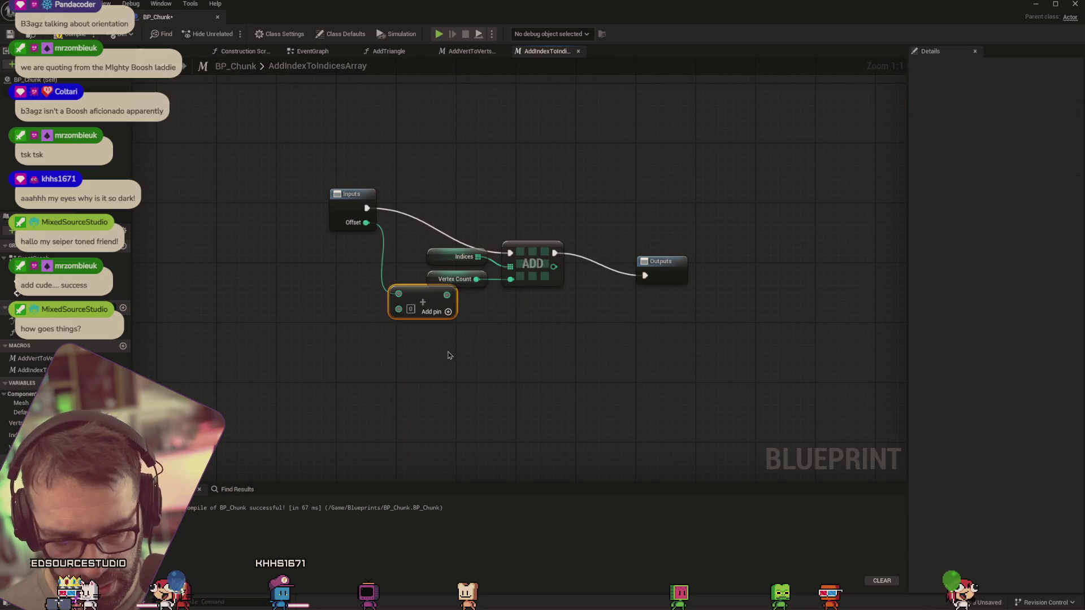
pyautogui.moveTo(450, 272); pyautogui.dragTo(323, 311)
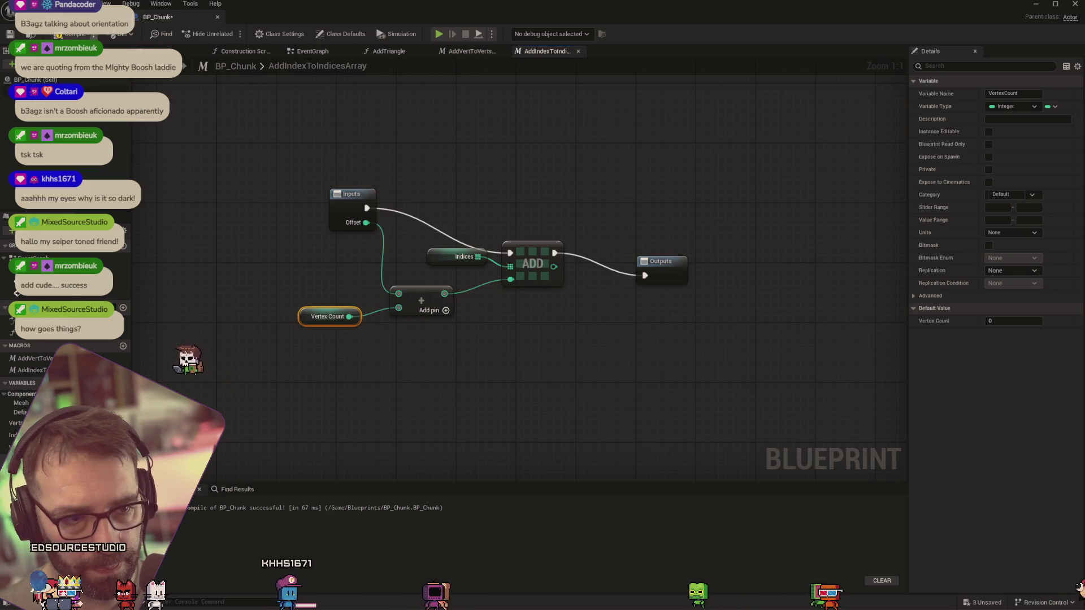
# Compile, then remove the broken Target Array link in the AddTriangle graph
pyautogui.press('F7')
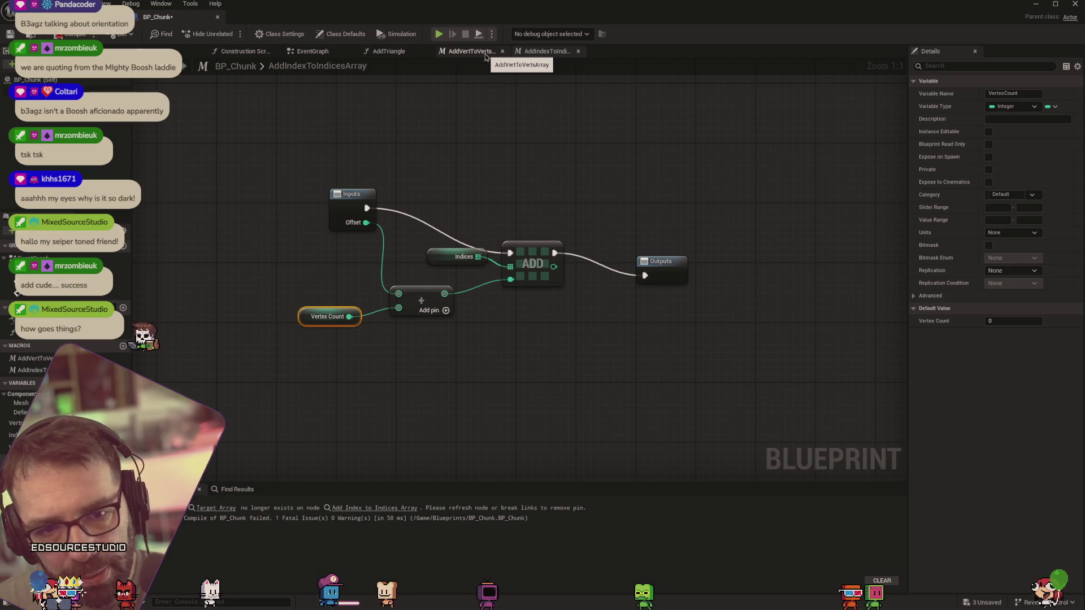
pyautogui.click(407, 52)
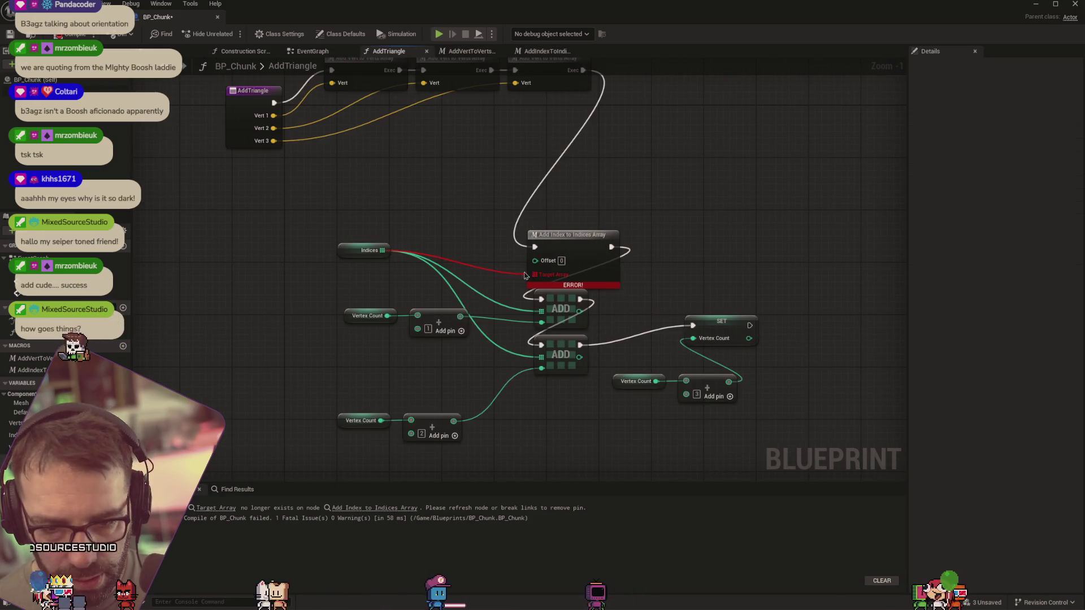
pyautogui.keyDown('alt'); pyautogui.click(490, 276); pyautogui.keyUp('alt')
# Delete the old Indices getter, Vertex Count and ADD nodes from AddTriangle
pyautogui.moveTo(551, 247); pyautogui.dragTo(570, 248)
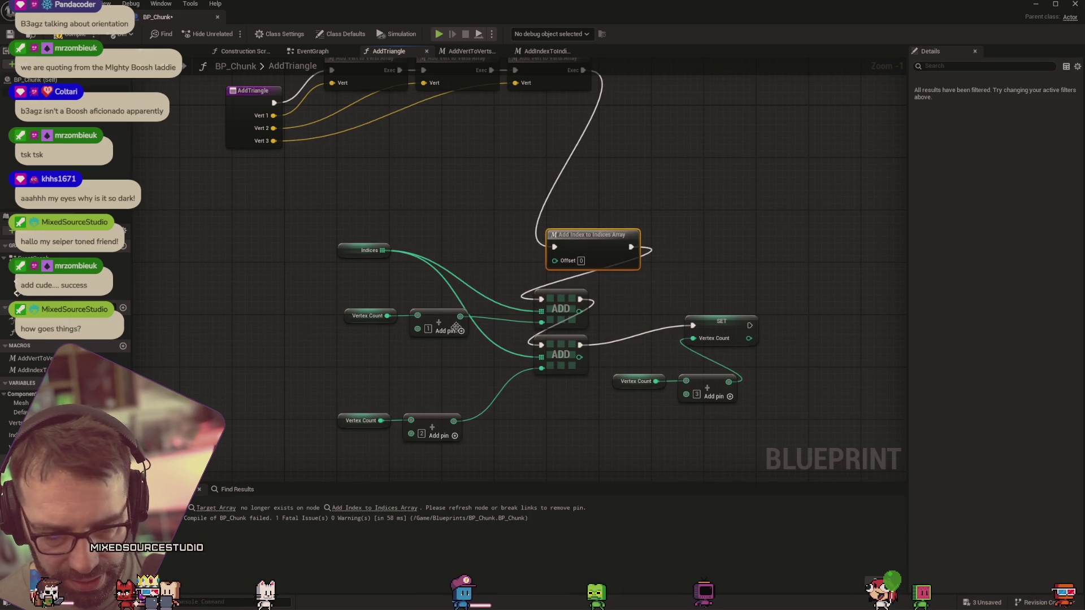
pyautogui.click(365, 250)
pyautogui.press('Delete')
pyautogui.moveTo(339, 448); pyautogui.dragTo(555, 309)
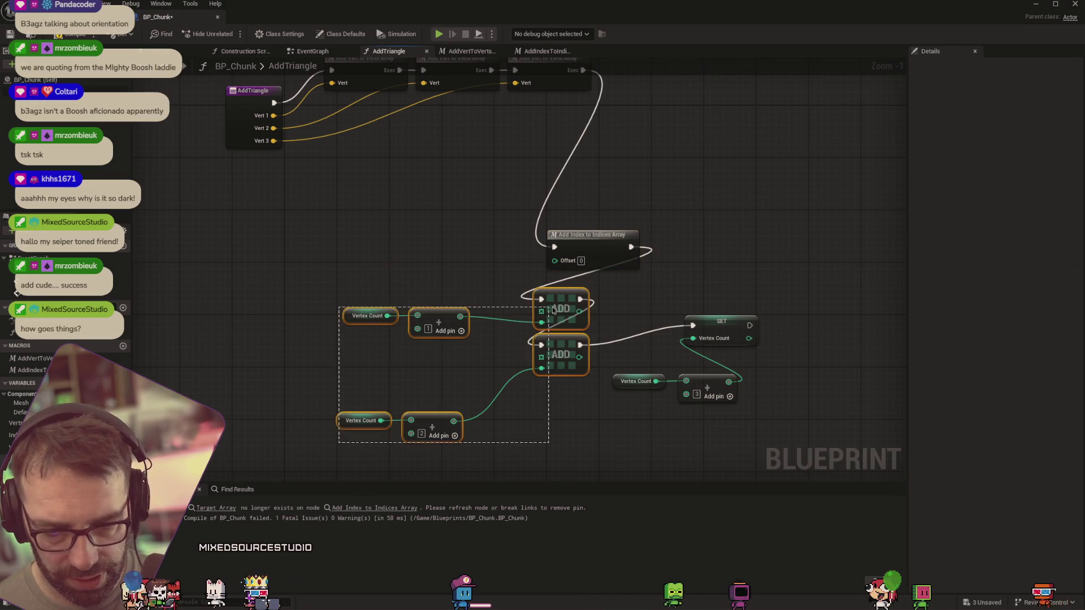
pyautogui.press('Delete')
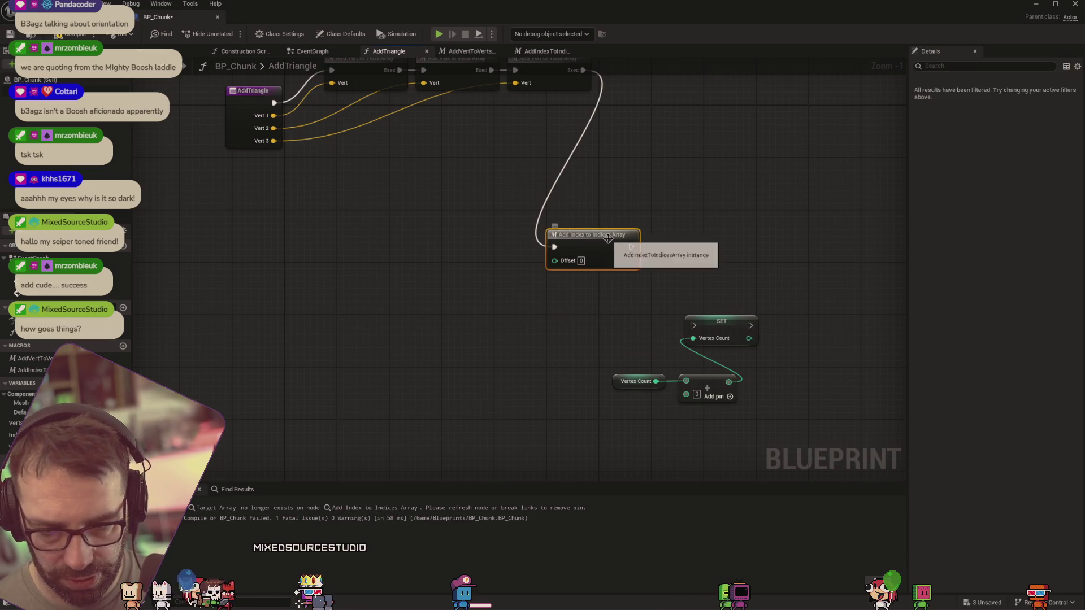
# Duplicate the Add Index to Indices Array node, giving the copies Offsets 1 and 2
pyautogui.doubleClick(612, 238)
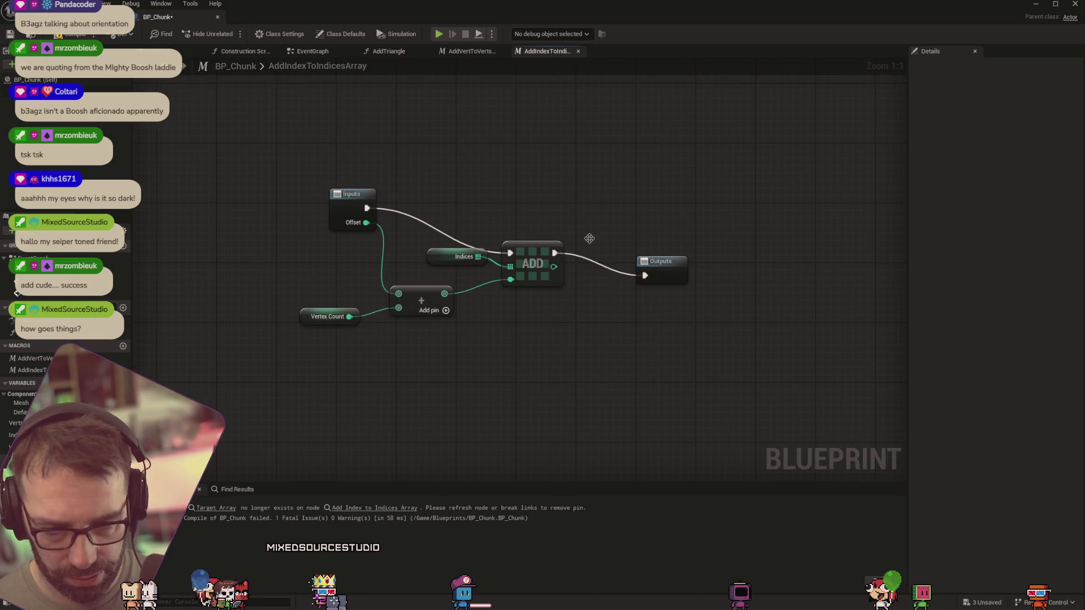
pyautogui.click(312, 50)
pyautogui.click(546, 51)
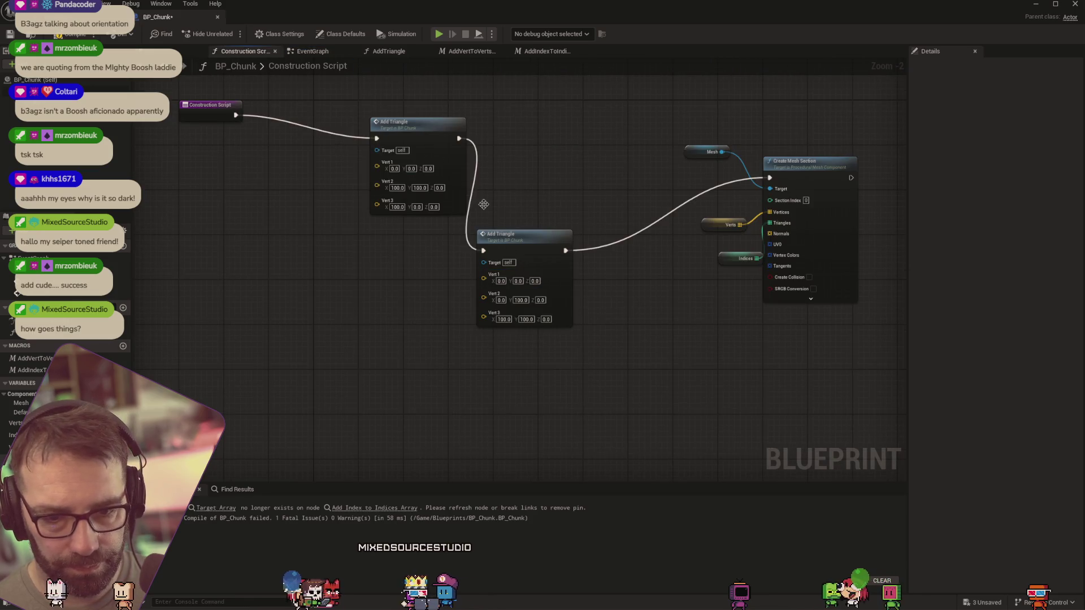
pyautogui.click(389, 51)
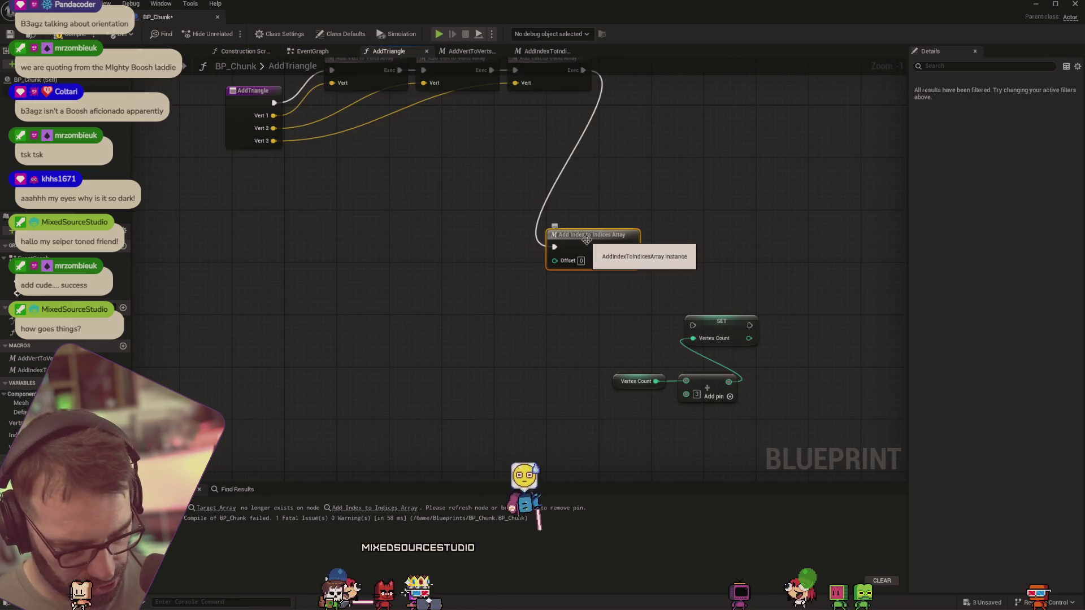
pyautogui.moveTo(598, 246)
pyautogui.mouseDown()
pyautogui.moveTo(599, 270)
pyautogui.moveTo(608, 209)
pyautogui.moveTo(601, 256)
pyautogui.moveTo(615, 300)
pyautogui.mouseUp()
pyautogui.hotkey('ctrl', 'd')
pyautogui.hotkey('ctrl', 'd')
pyautogui.click(594, 274)
pyautogui.write('1')
pyautogui.write('2')
pyautogui.moveTo(596, 249); pyautogui.dragTo(698, 205)
# Chain the Offset 0, 1 and 2 nodes into SET Vertex Count and compile
pyautogui.moveTo(594, 296); pyautogui.dragTo(790, 204)
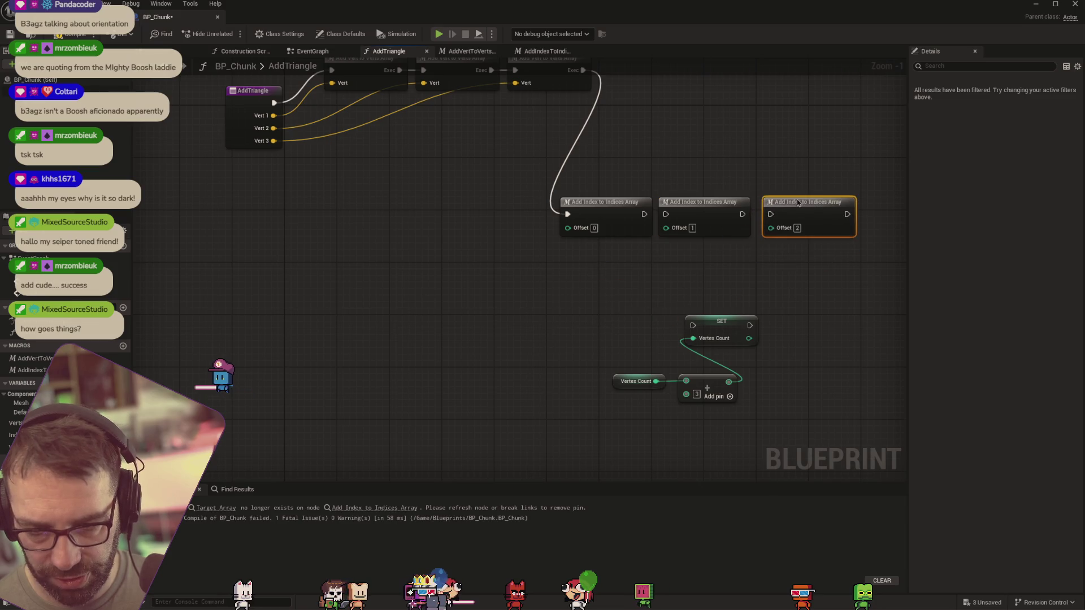
pyautogui.moveTo(644, 215); pyautogui.dragTo(665, 214)
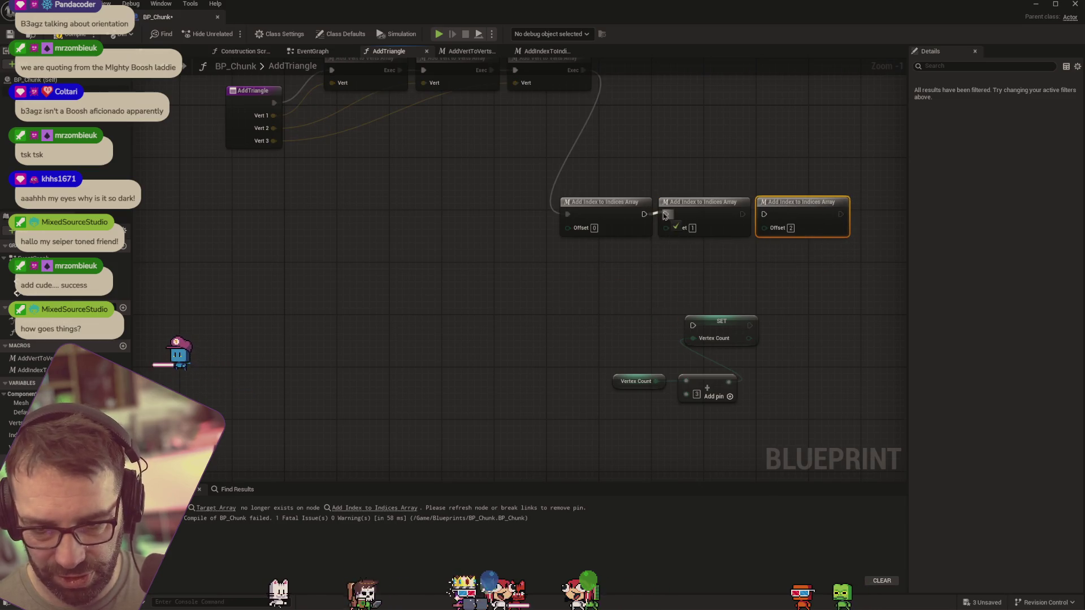
pyautogui.moveTo(743, 214); pyautogui.dragTo(764, 214)
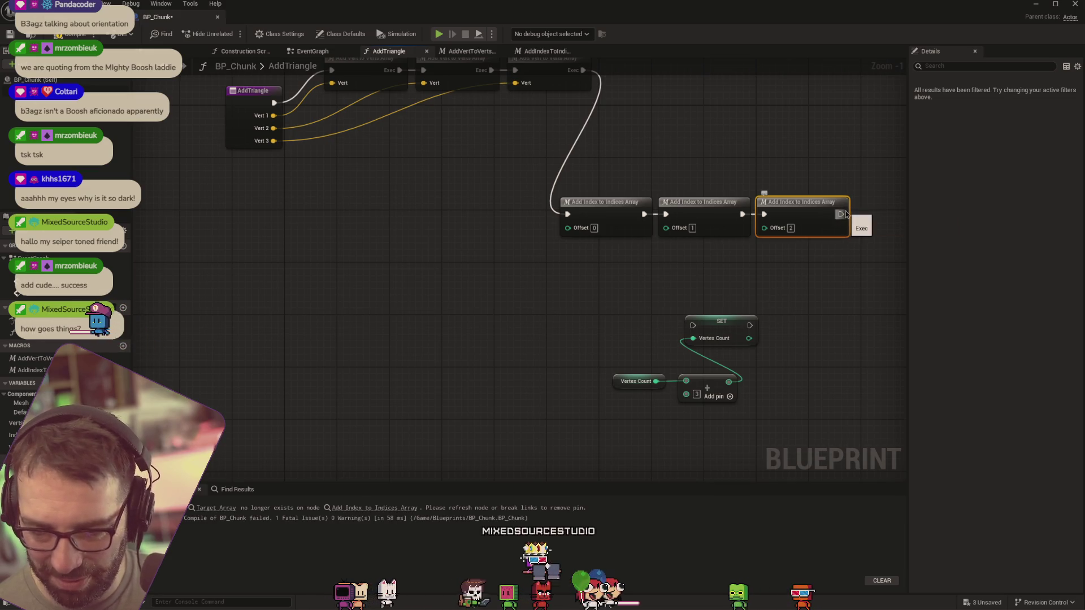
pyautogui.moveTo(841, 214)
pyautogui.mouseDown()
pyautogui.moveTo(770, 307)
pyautogui.moveTo(692, 326)
pyautogui.mouseUp()
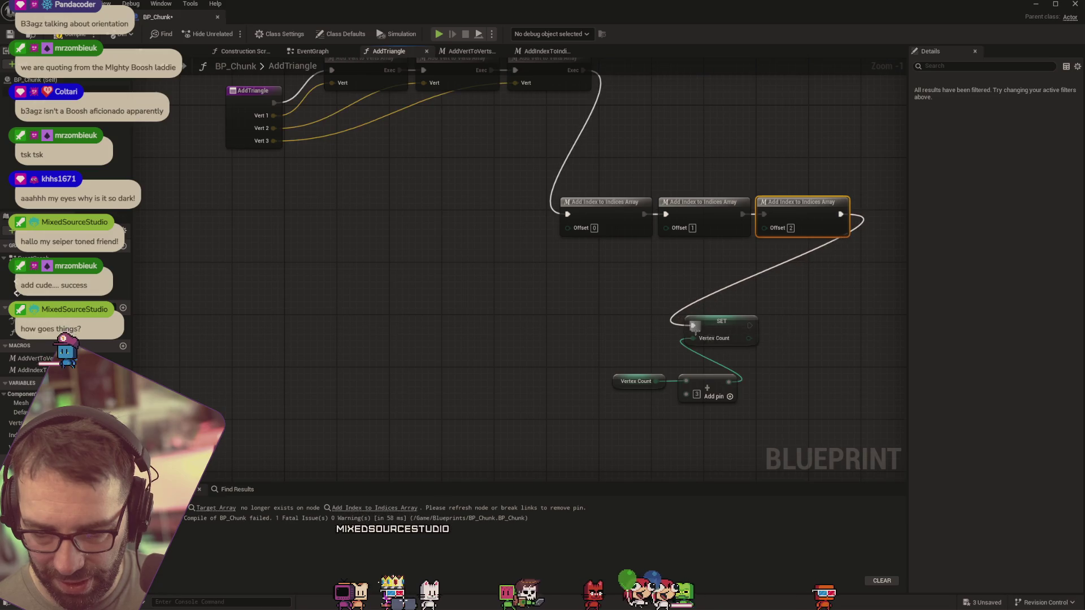
pyautogui.click(67, 35)
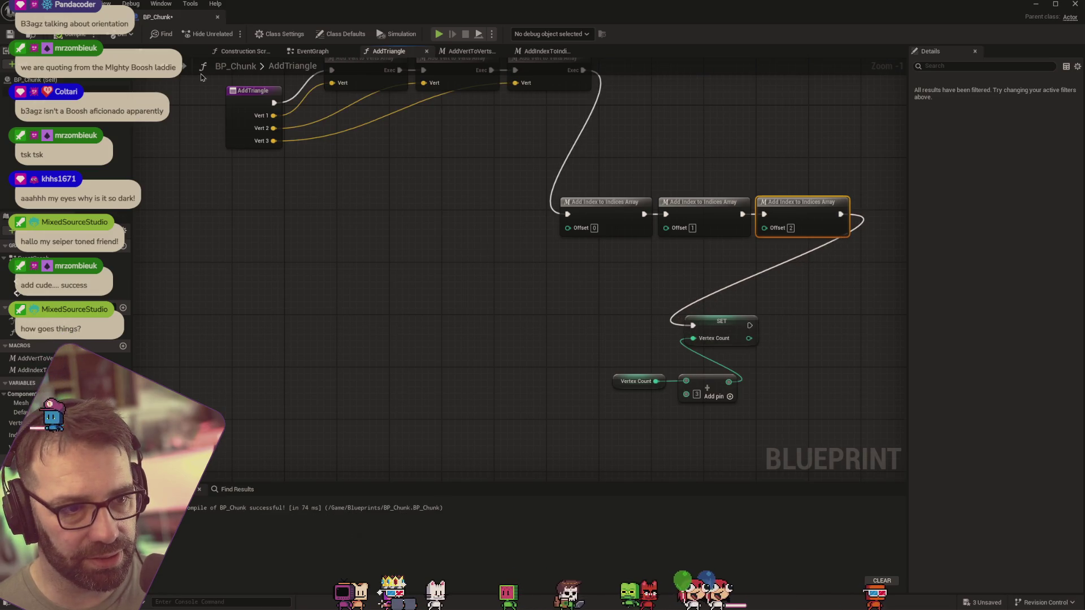
pyautogui.click(85, 17)
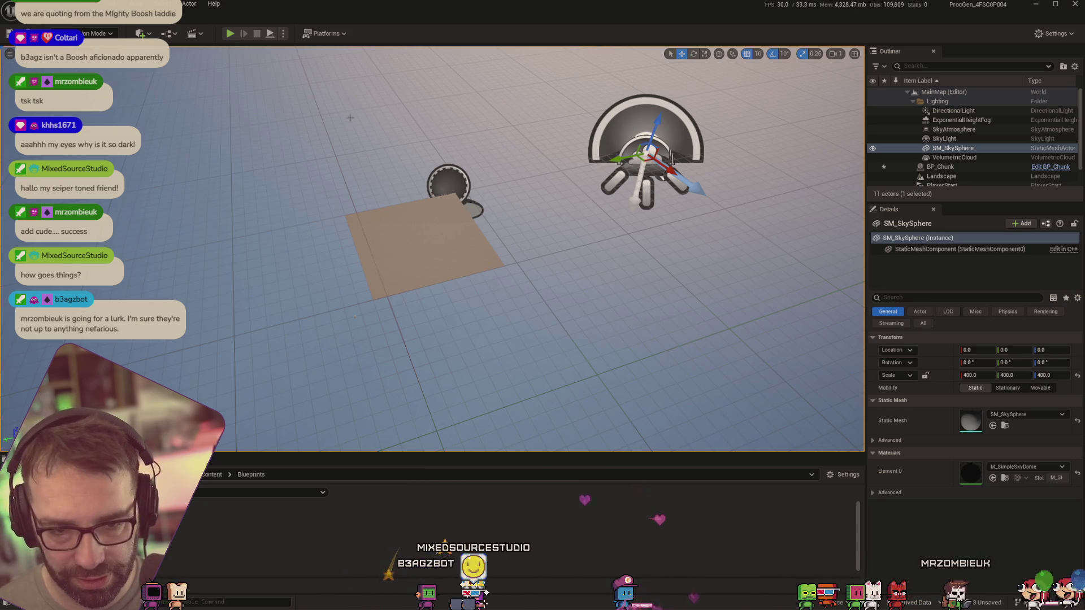
pyautogui.hotkey('alt', 'Tab')
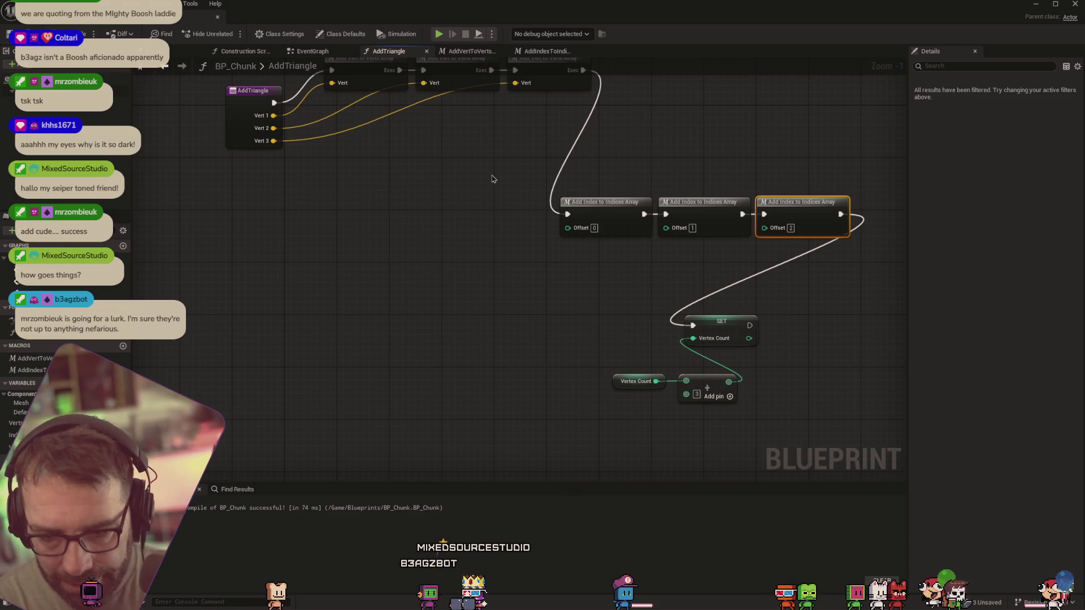
# Add a For Loop node and place the first Add Index node beside it
pyautogui.moveTo(501, 164)
pyautogui.mouseDown()
pyautogui.moveTo(511, 245)
pyautogui.moveTo(536, 275)
pyautogui.moveTo(520, 254)
pyautogui.mouseUp()
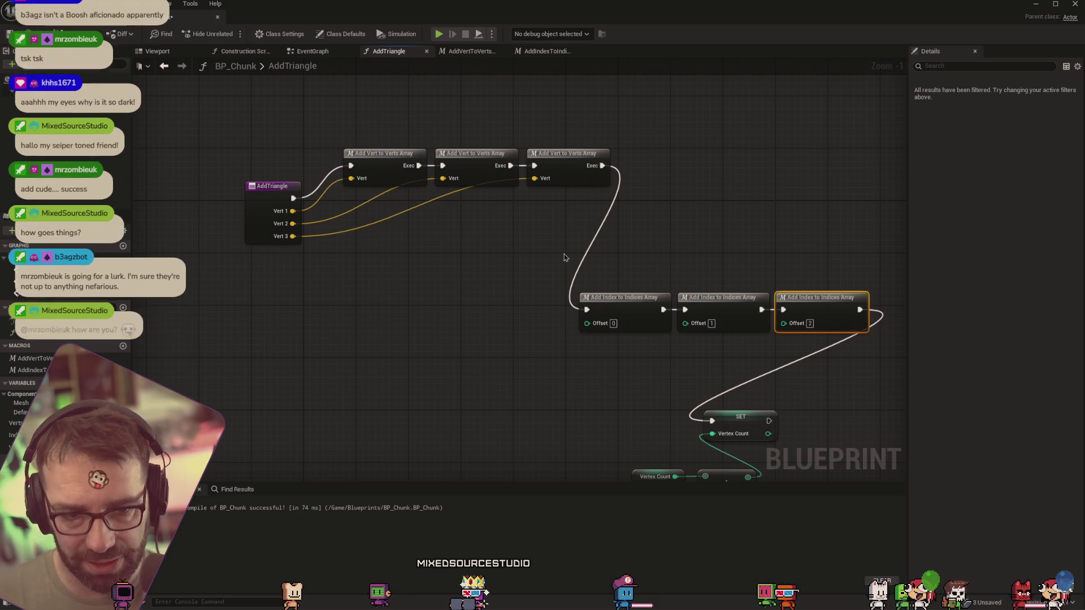
pyautogui.moveTo(694, 246)
pyautogui.mouseDown()
pyautogui.moveTo(714, 235)
pyautogui.moveTo(689, 208)
pyautogui.mouseUp()
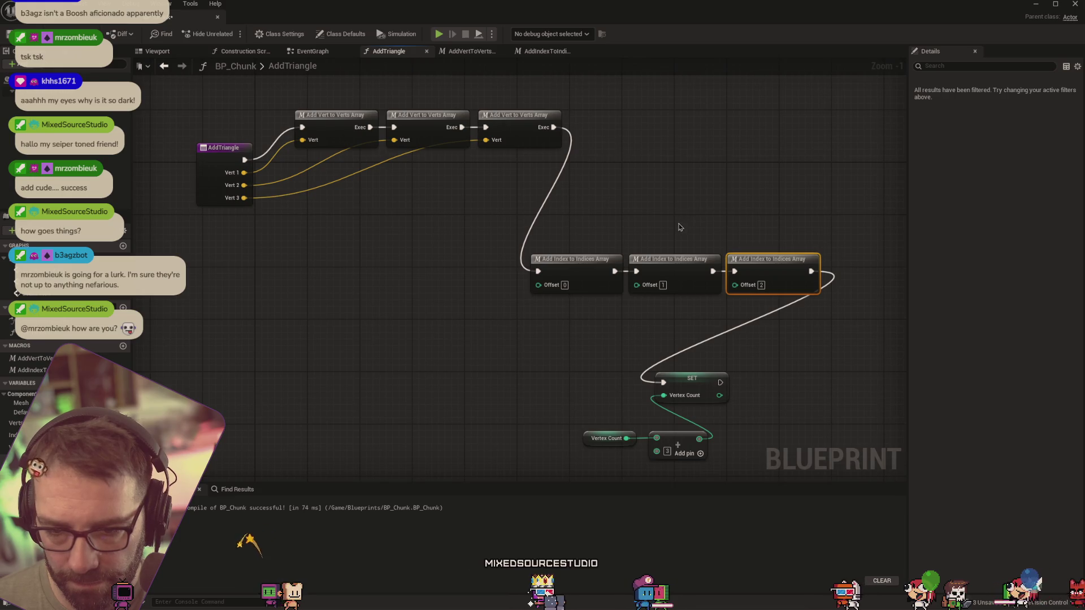
pyautogui.rightClick(440, 347)
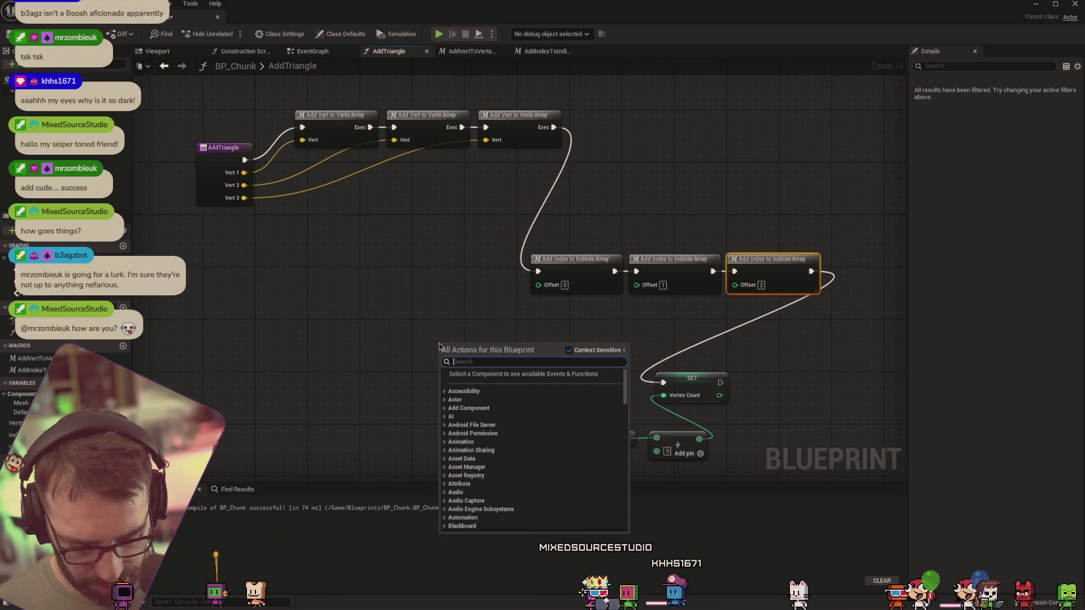
pyautogui.write('for loop')
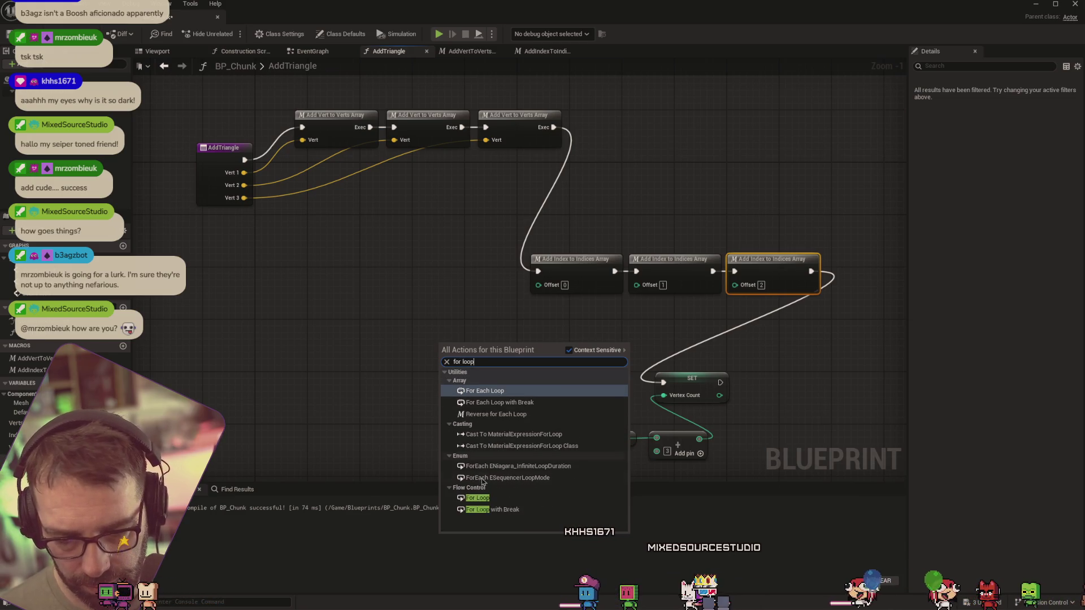
pyautogui.click(478, 497)
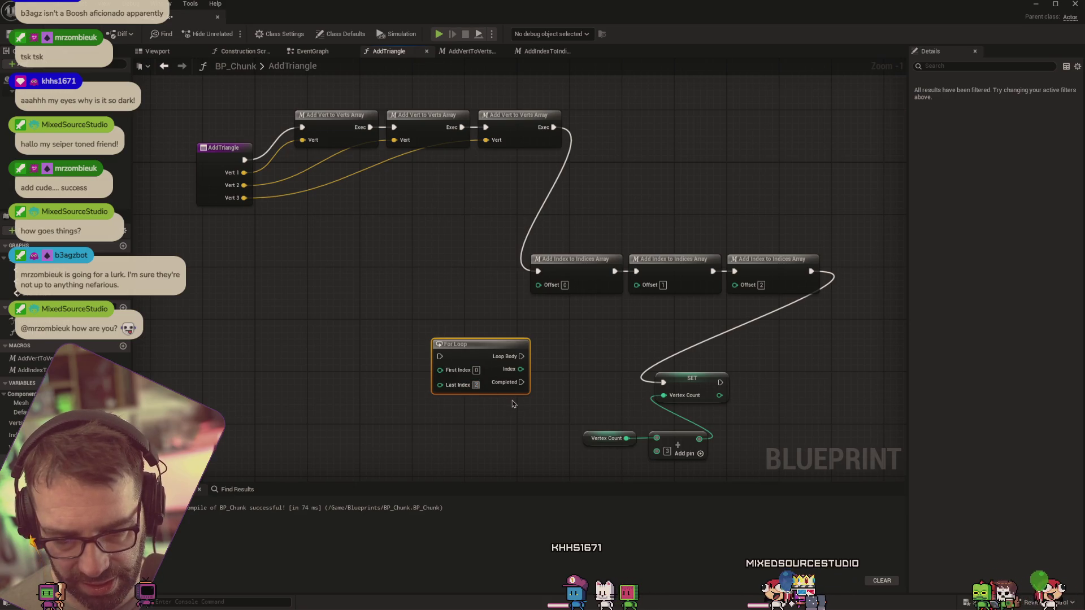
pyautogui.moveTo(481, 338); pyautogui.dragTo(454, 299)
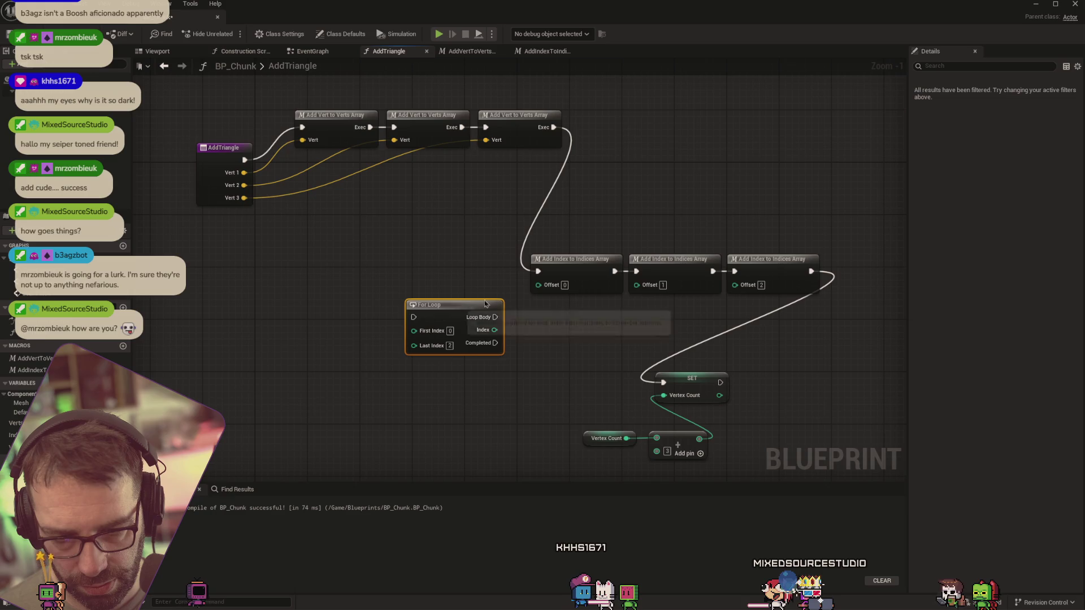
pyautogui.moveTo(553, 276)
pyautogui.mouseDown()
pyautogui.moveTo(552, 314)
pyautogui.moveTo(498, 320)
pyautogui.moveTo(532, 318)
pyautogui.moveTo(517, 334)
pyautogui.moveTo(536, 340)
pyautogui.mouseUp()
# Delete the Offset 1 and 2 index nodes, wire the remaining one into SET, and compile
pyautogui.click(492, 326)
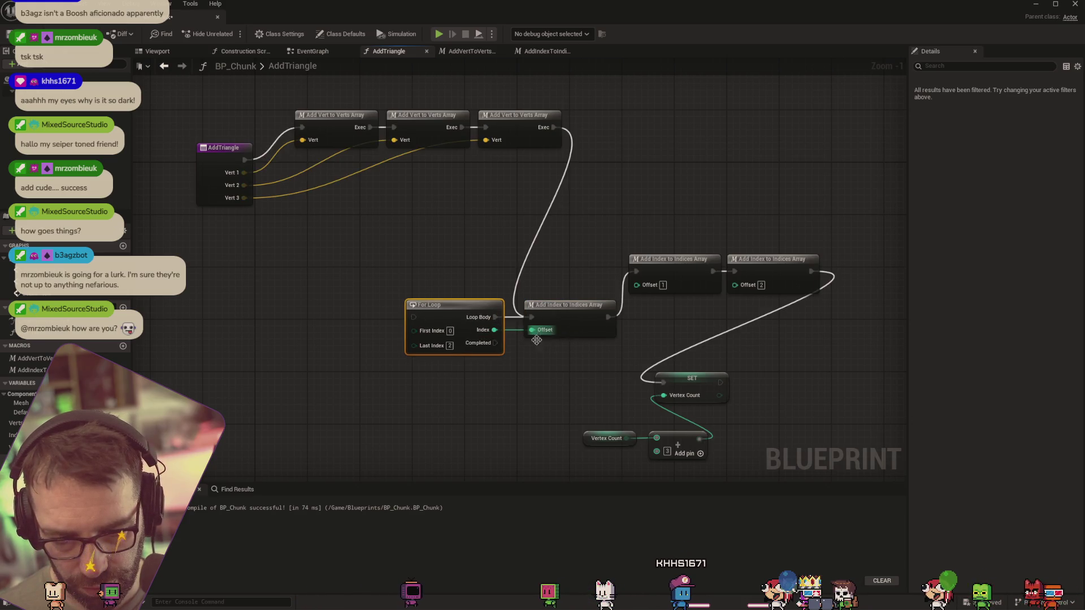
pyautogui.moveTo(638, 229); pyautogui.dragTo(790, 297)
pyautogui.press('Delete')
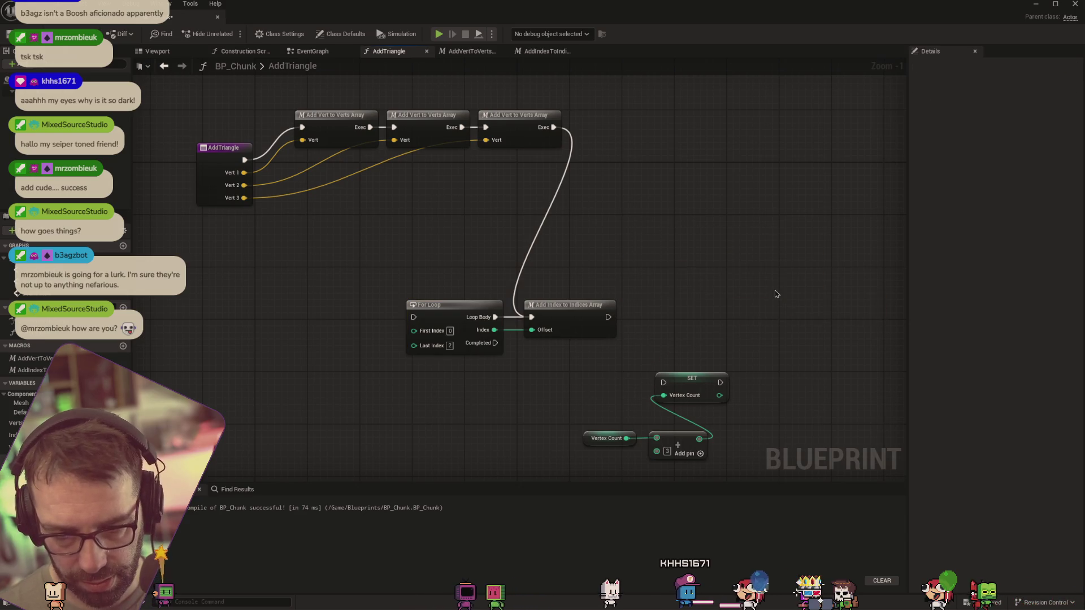
pyautogui.moveTo(606, 319); pyautogui.dragTo(663, 382)
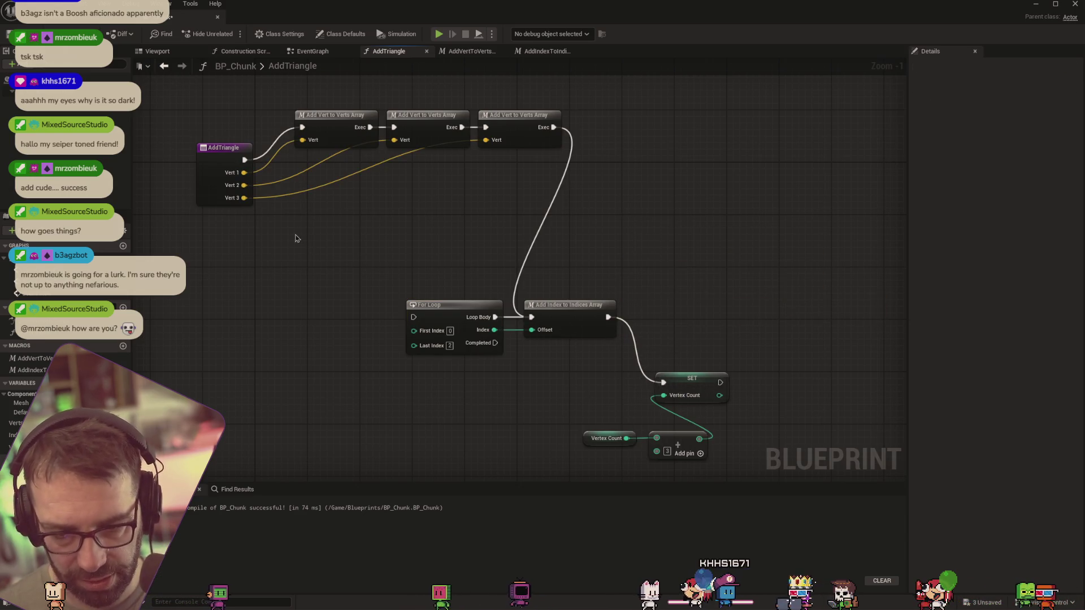
pyautogui.click(157, 51)
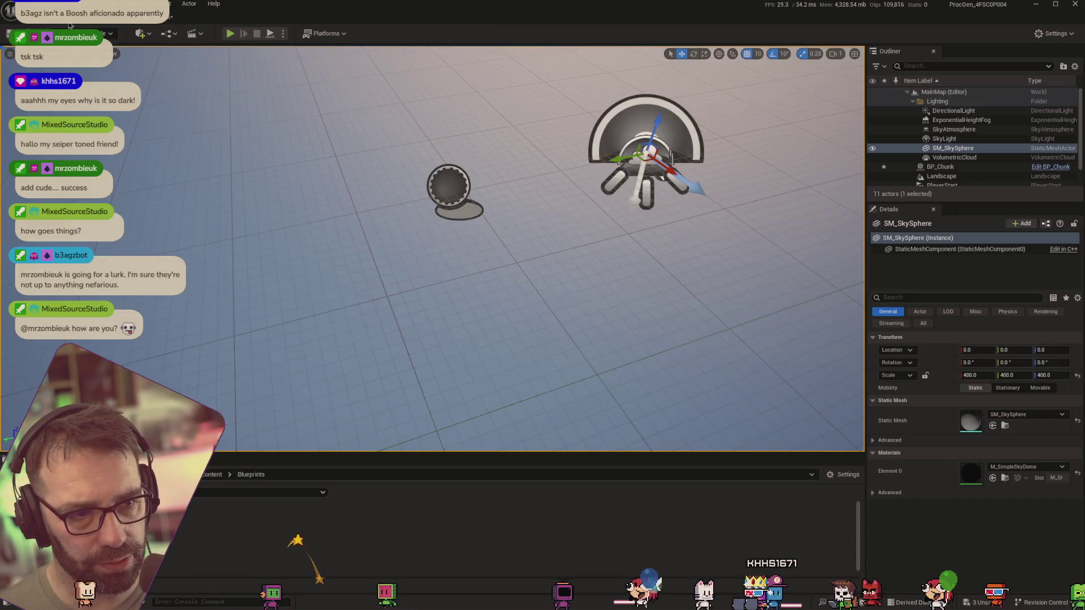
# Edit the For Loop's Last Index and run SET from its Completed pin
pyautogui.click(389, 51)
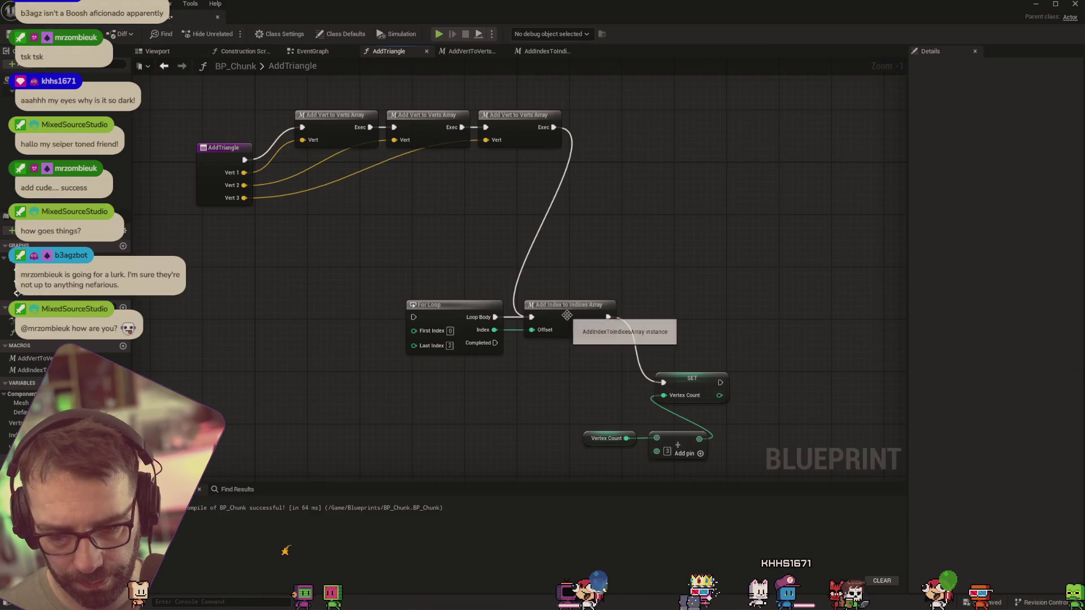
pyautogui.click(449, 345)
pyautogui.write('3')
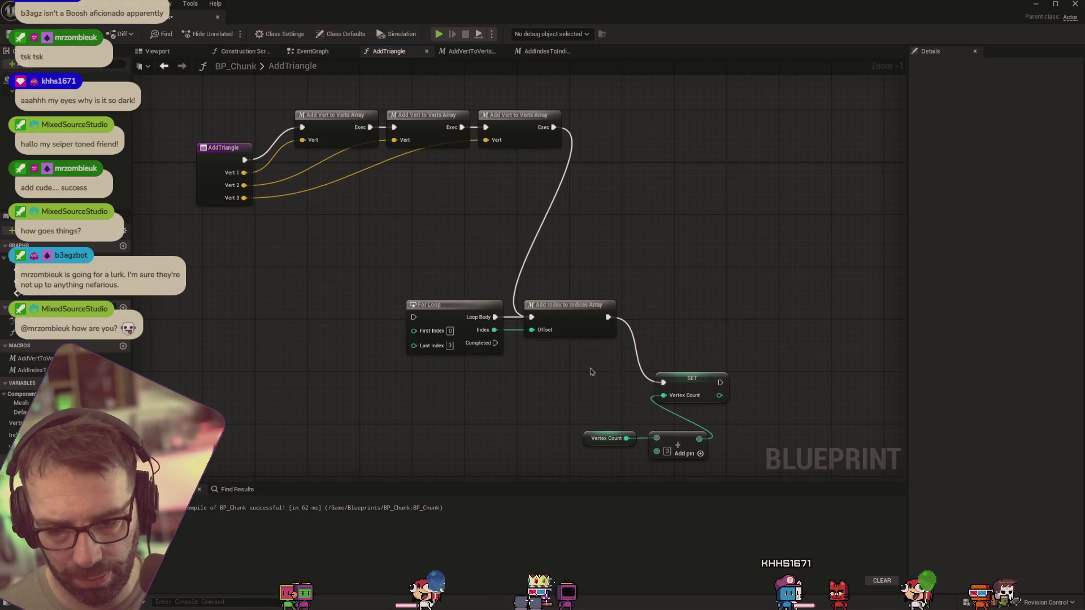
pyautogui.moveTo(495, 343)
pyautogui.mouseDown()
pyautogui.moveTo(675, 382)
pyautogui.moveTo(665, 383)
pyautogui.mouseUp()
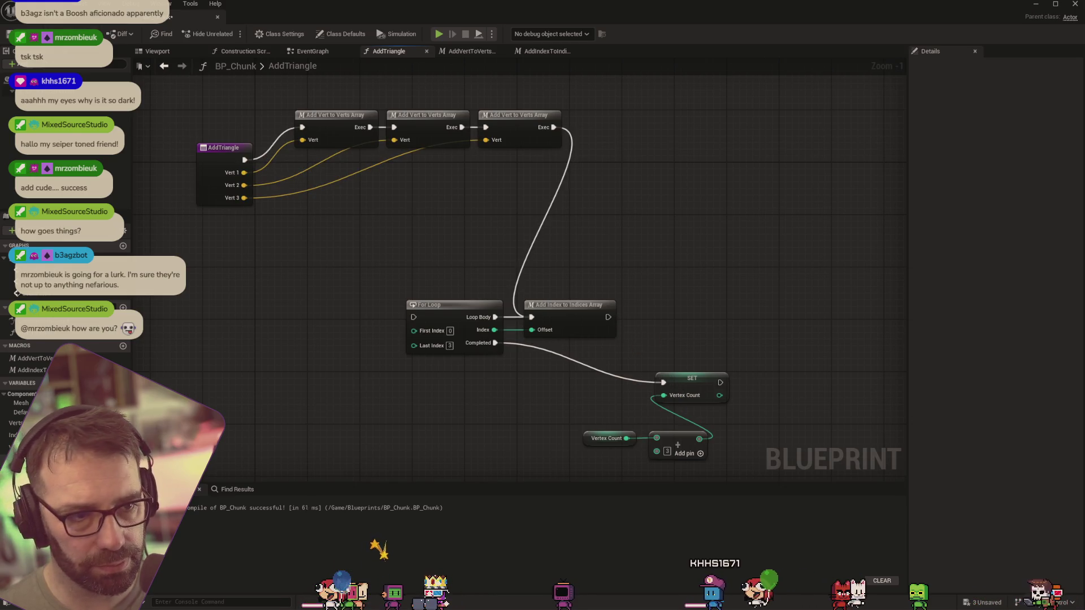
# Route the third AddVertToVertsArray call's exec into the For Loop
pyautogui.hotkey('alt', 'Tab')
pyautogui.moveTo(506, 283)
pyautogui.mouseDown()
pyautogui.moveTo(520, 312)
pyautogui.moveTo(520, 285)
pyautogui.mouseUp()
pyautogui.click(152, 22)
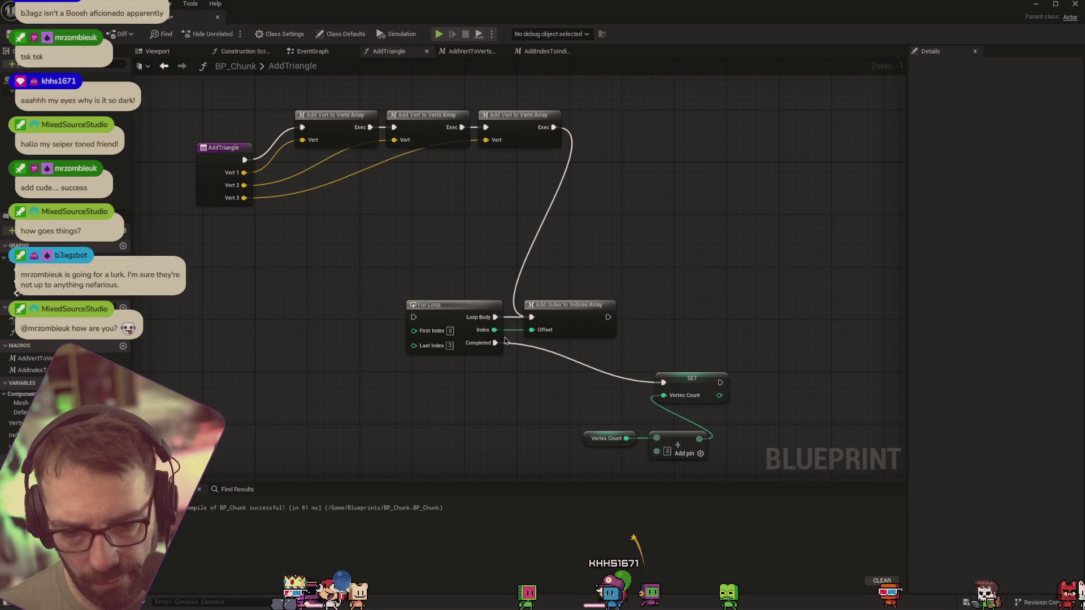
pyautogui.moveTo(556, 129)
pyautogui.mouseDown()
pyautogui.moveTo(416, 289)
pyautogui.moveTo(414, 317)
pyautogui.mouseUp()
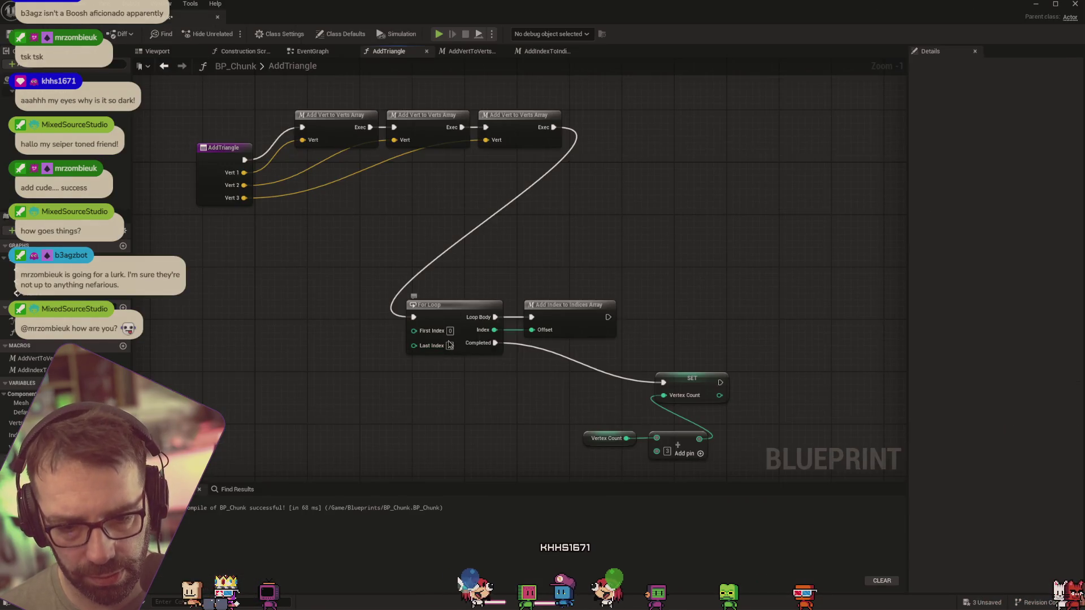
pyautogui.click(458, 352)
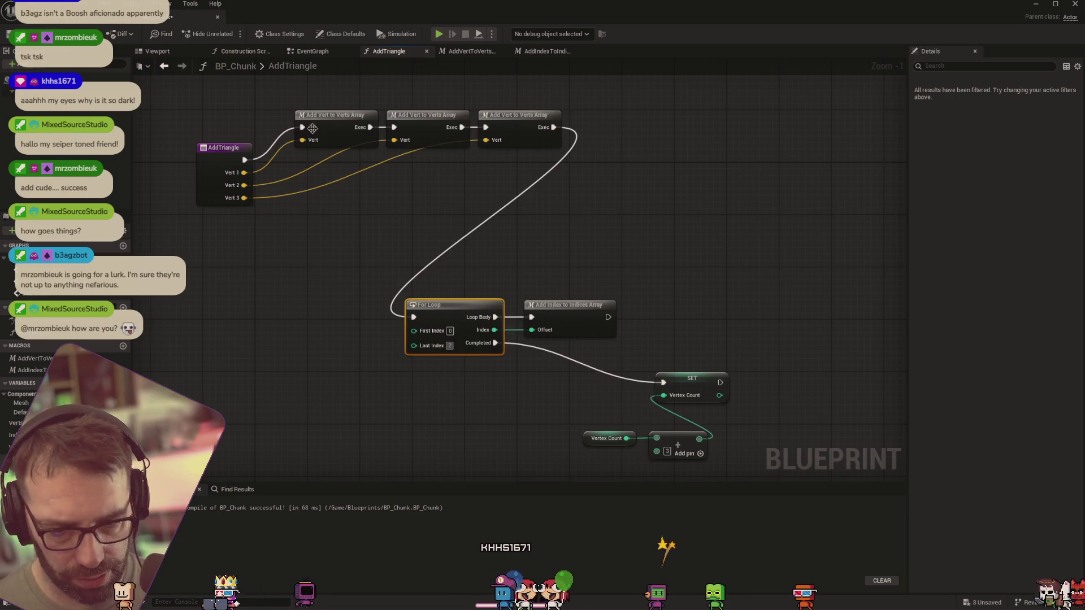
pyautogui.click(72, 24)
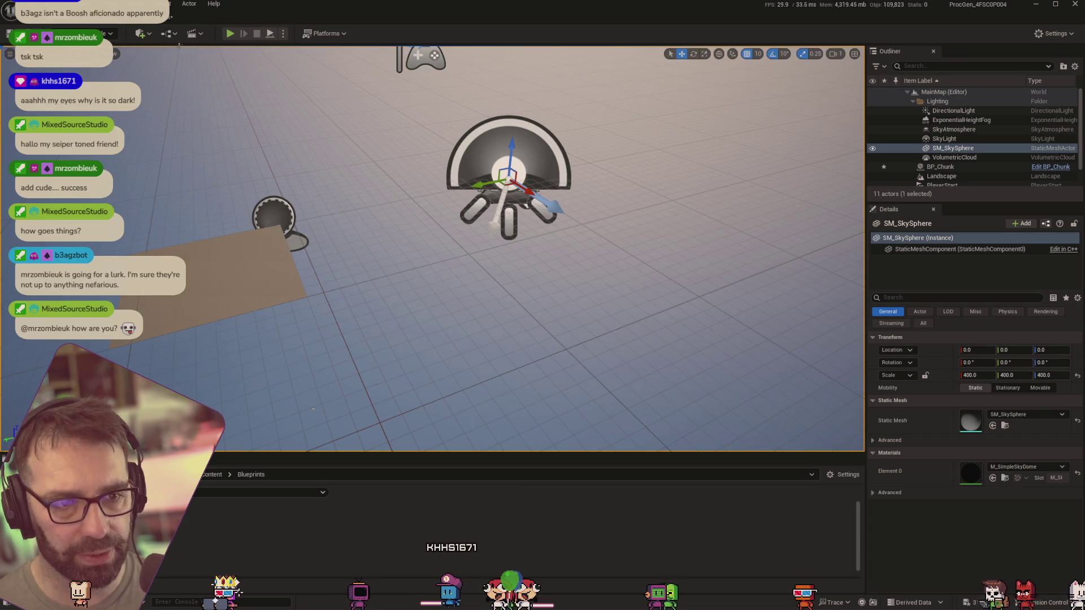
pyautogui.click(187, 16)
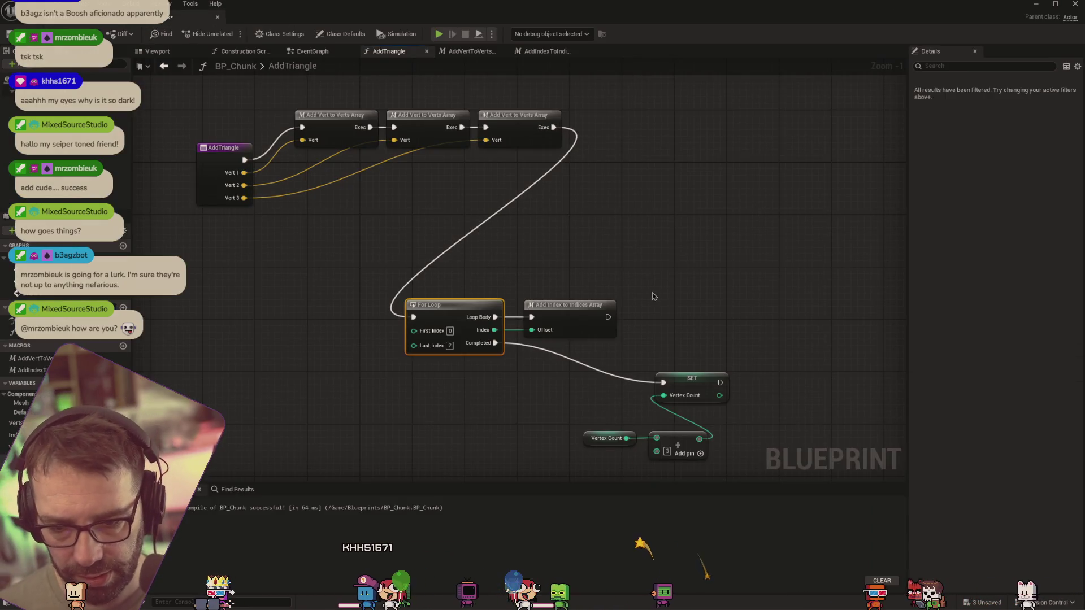
# Enter "Adds a triangle to the meshdata" in the AddTriangle entry node's Description field
pyautogui.scroll(-1, 583, 230)
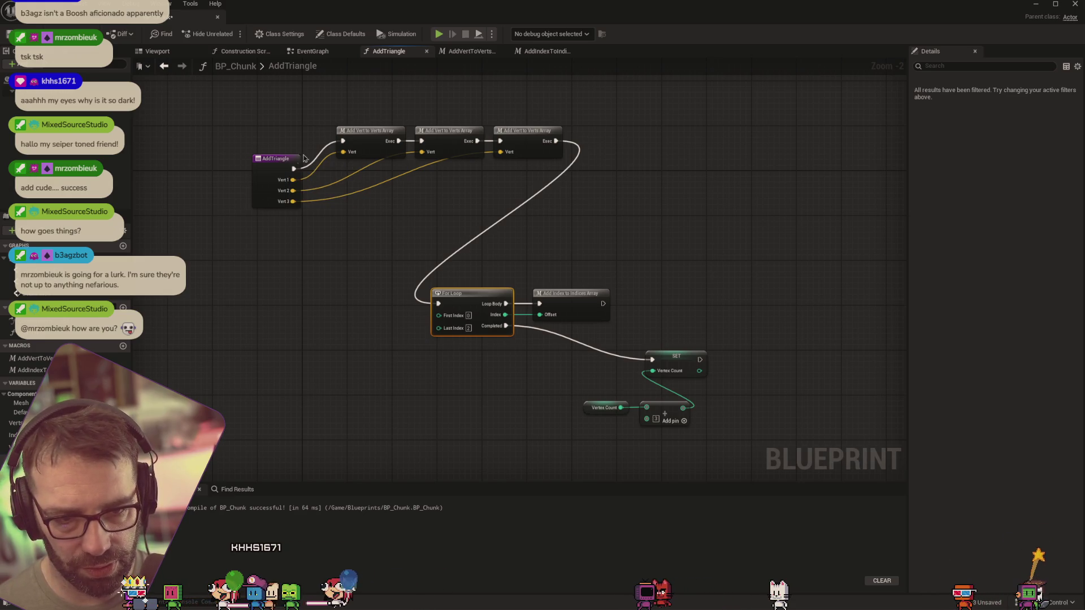
pyautogui.moveTo(286, 161)
pyautogui.mouseDown()
pyautogui.moveTo(247, 148)
pyautogui.moveTo(228, 122)
pyautogui.moveTo(234, 173)
pyautogui.mouseUp()
pyautogui.click(1013, 119)
pyautogui.write('Adds')
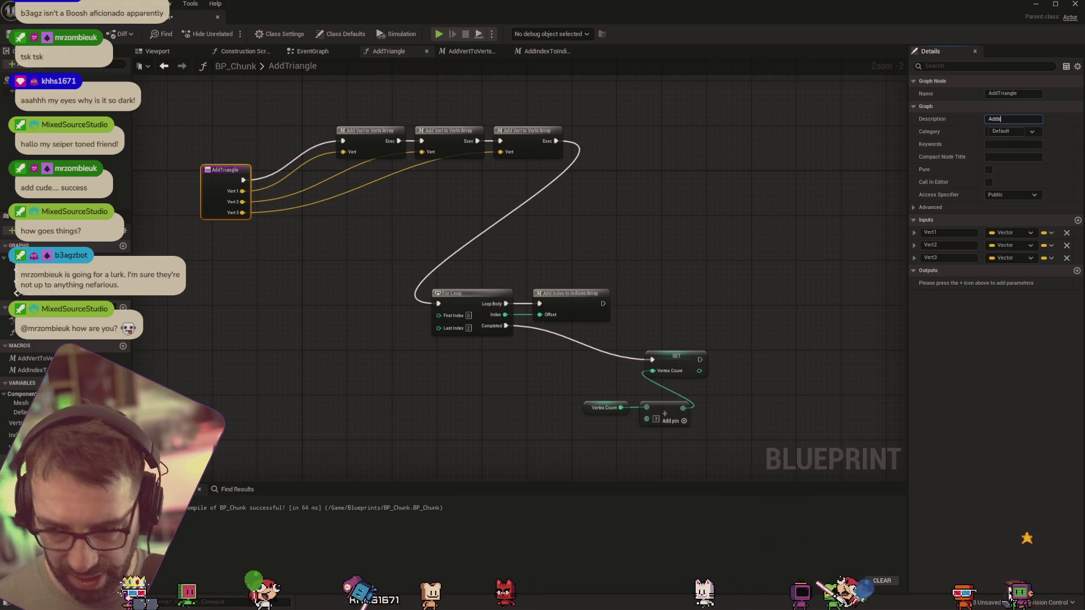
pyautogui.write(' a Truga')
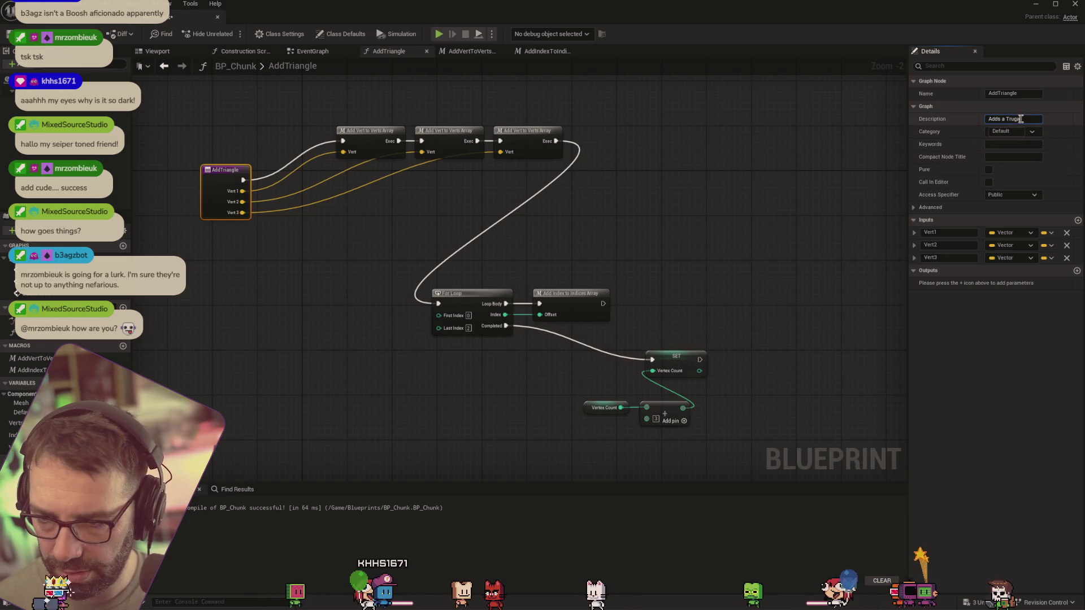
pyautogui.press('BackSpace')
pyautogui.press('BackSpace')
pyautogui.press('BackSpace')
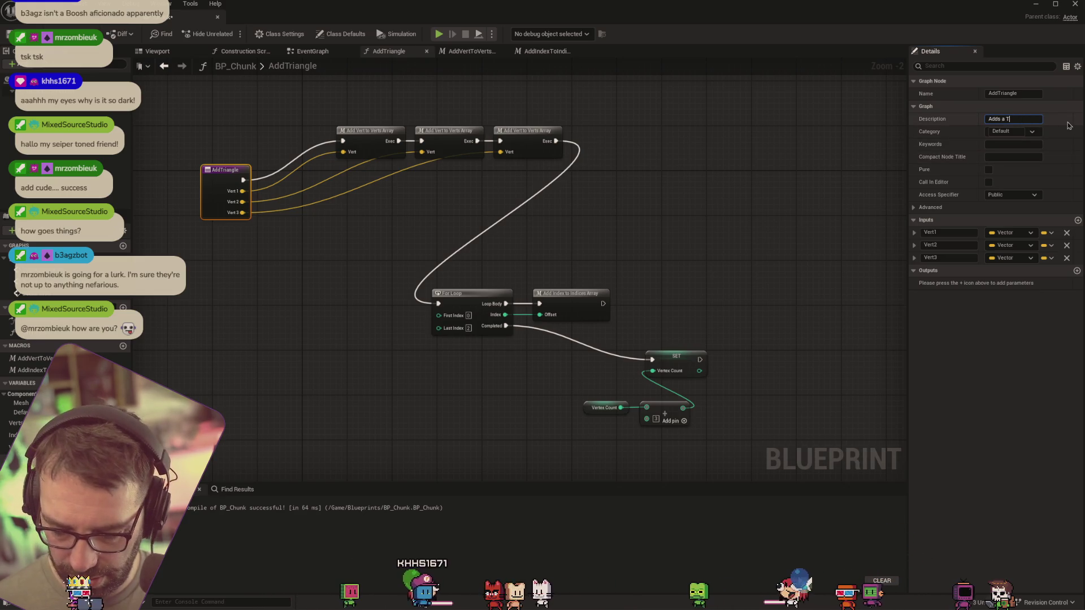
pyautogui.write('riangle to the')
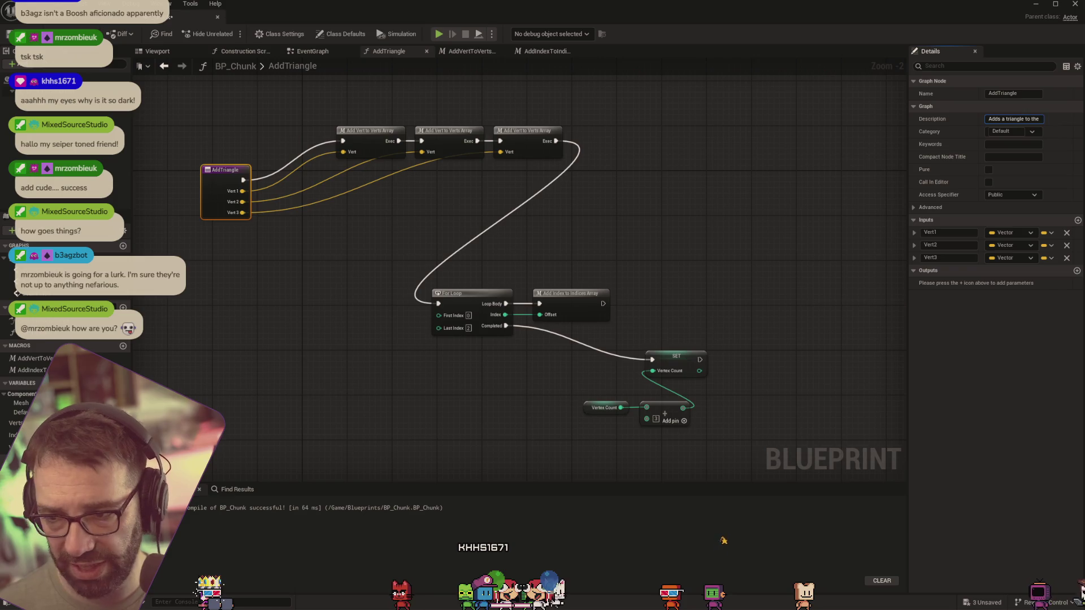
pyautogui.write(' mesh')
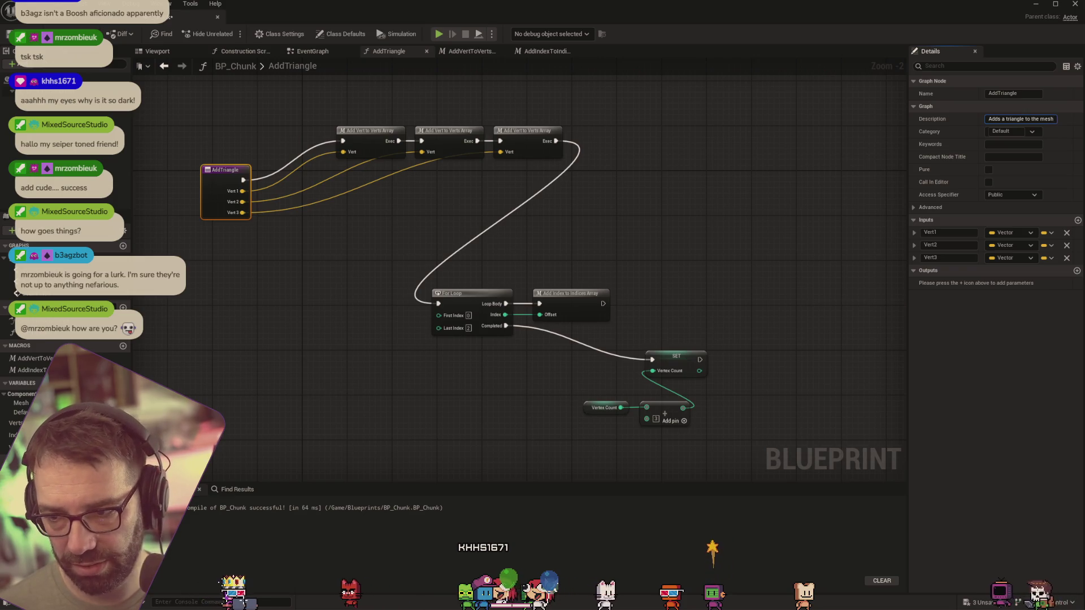
pyautogui.write(' data')
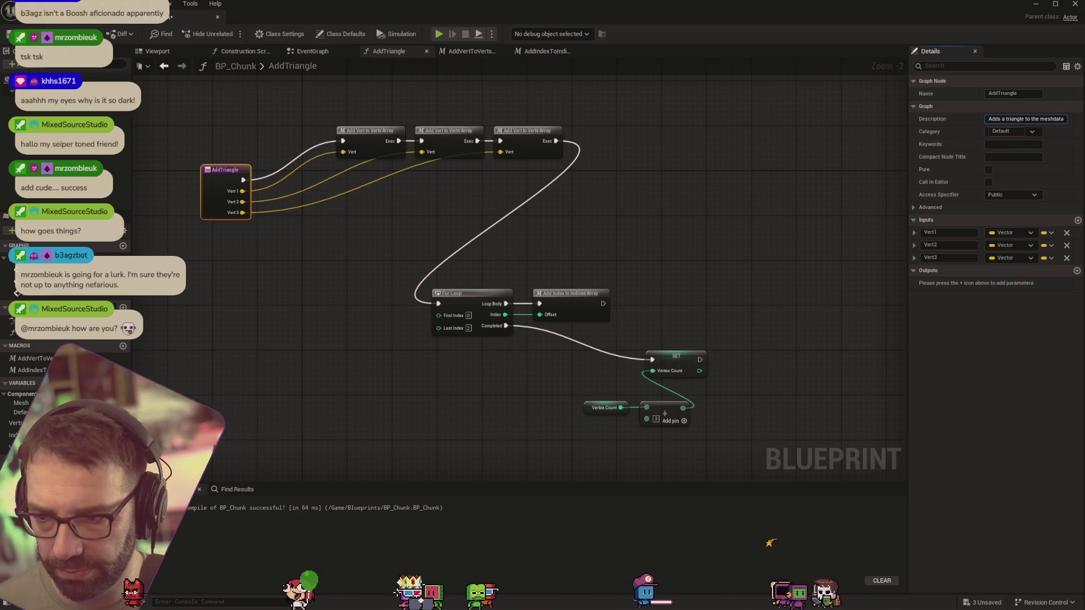
pyautogui.press('Return')
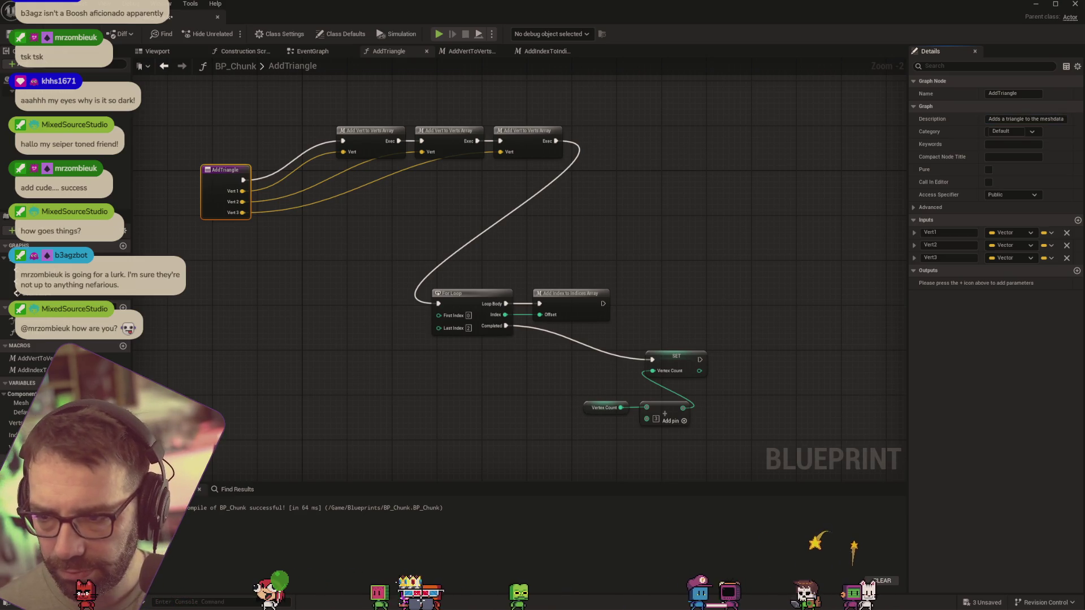
pyautogui.click(1065, 119)
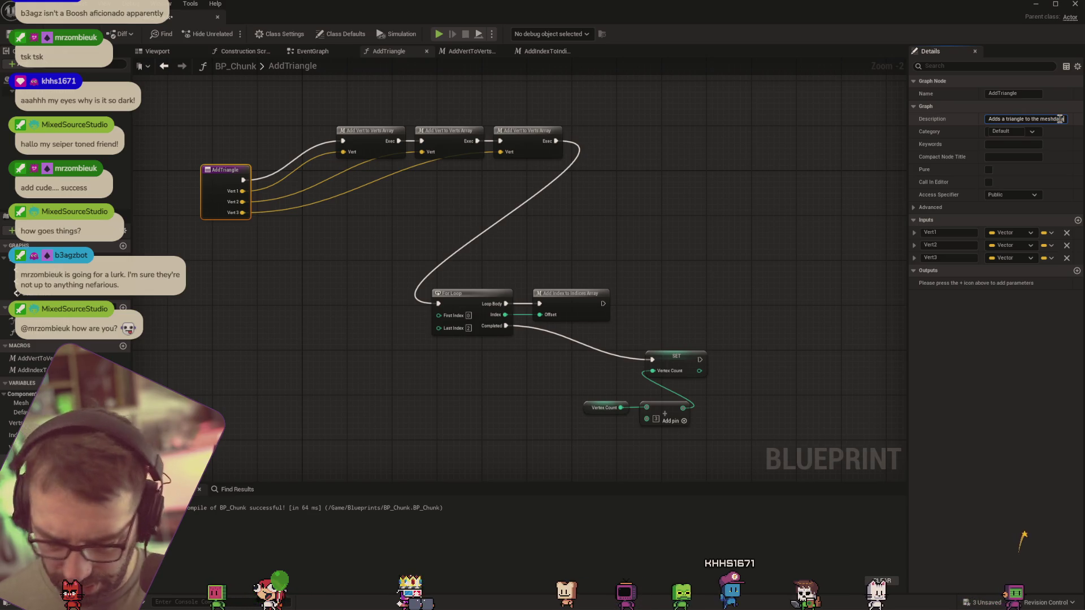
pyautogui.press('Return')
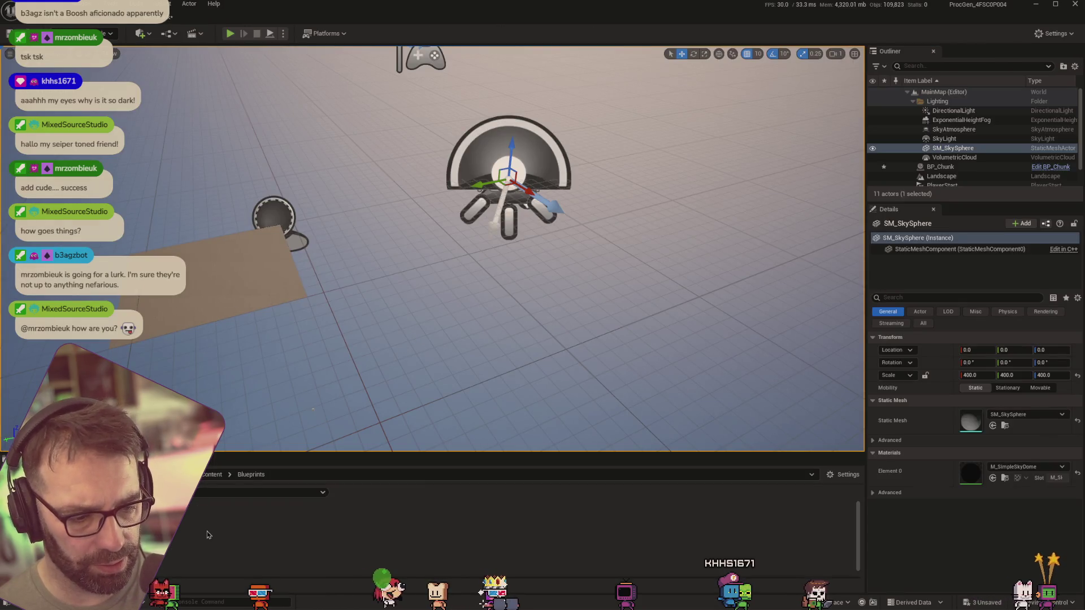
# Create a Blueprint Structure asset named MeshData and open it in the structure editor
pyautogui.rightClick(209, 511)
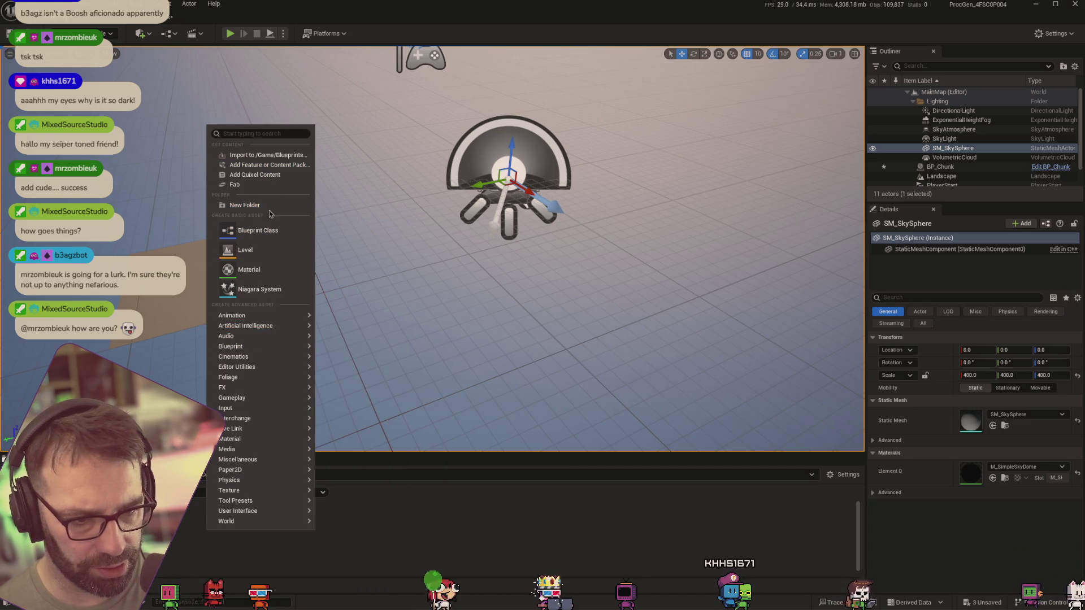
pyautogui.write('str')
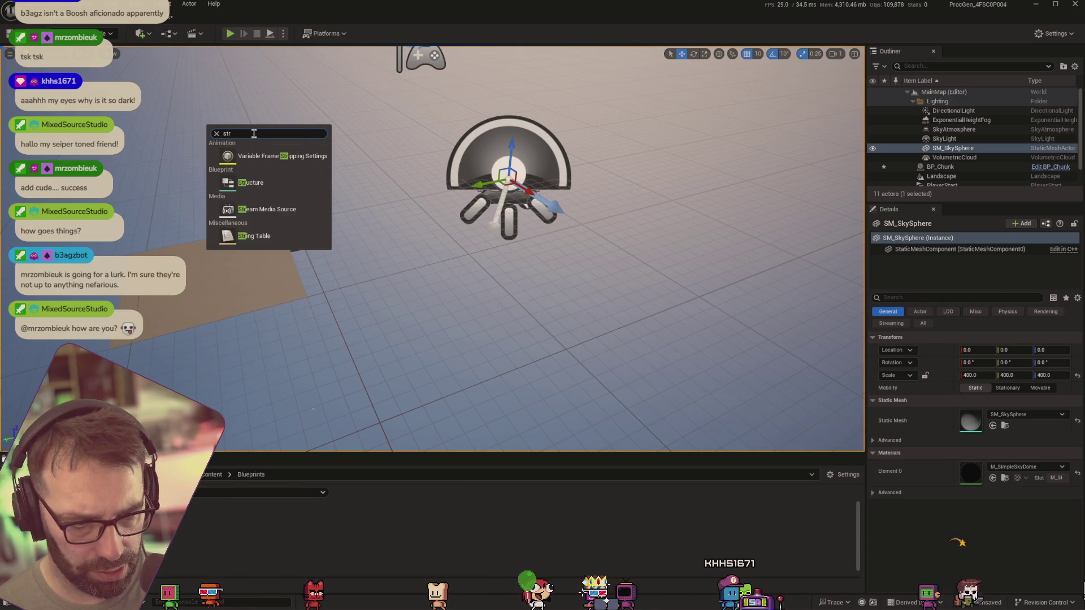
pyautogui.click(254, 182)
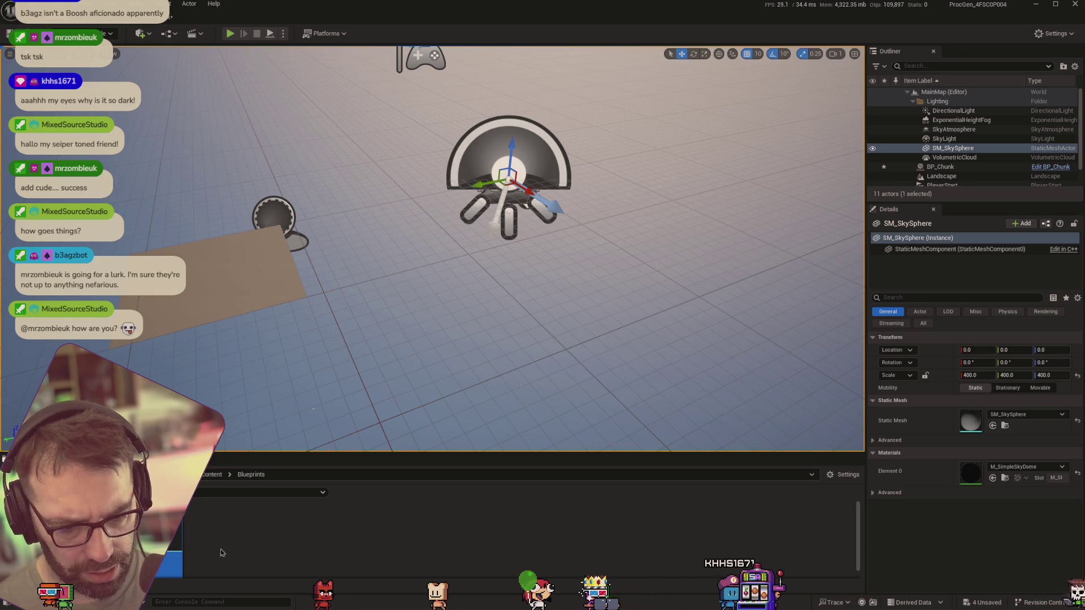
pyautogui.doubleClick(174, 538)
pyautogui.click(5, 88)
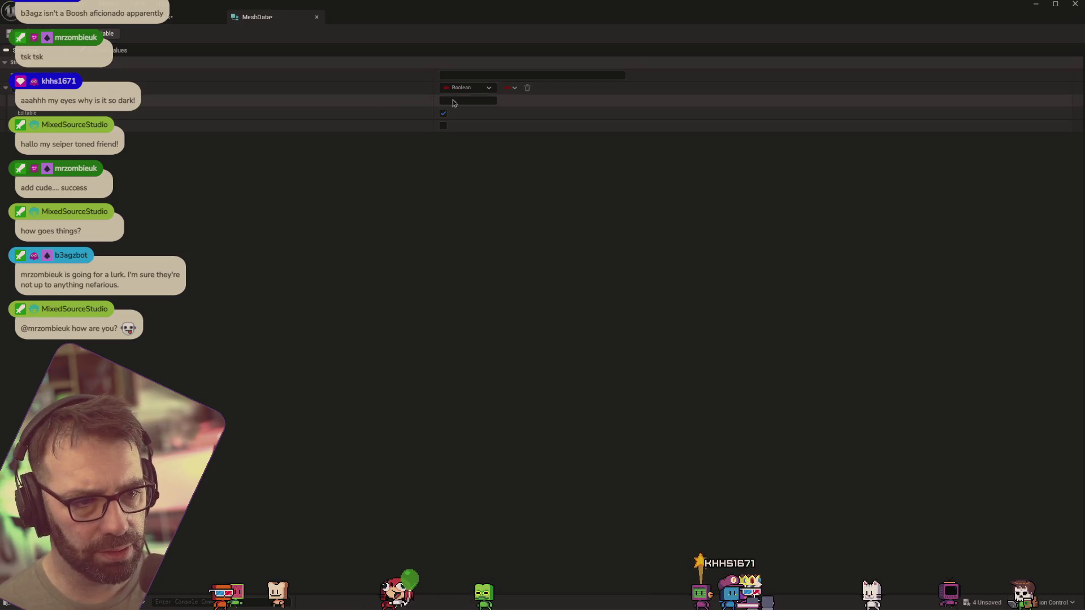
# Make the first MeshData member a Vector array
pyautogui.click(468, 87)
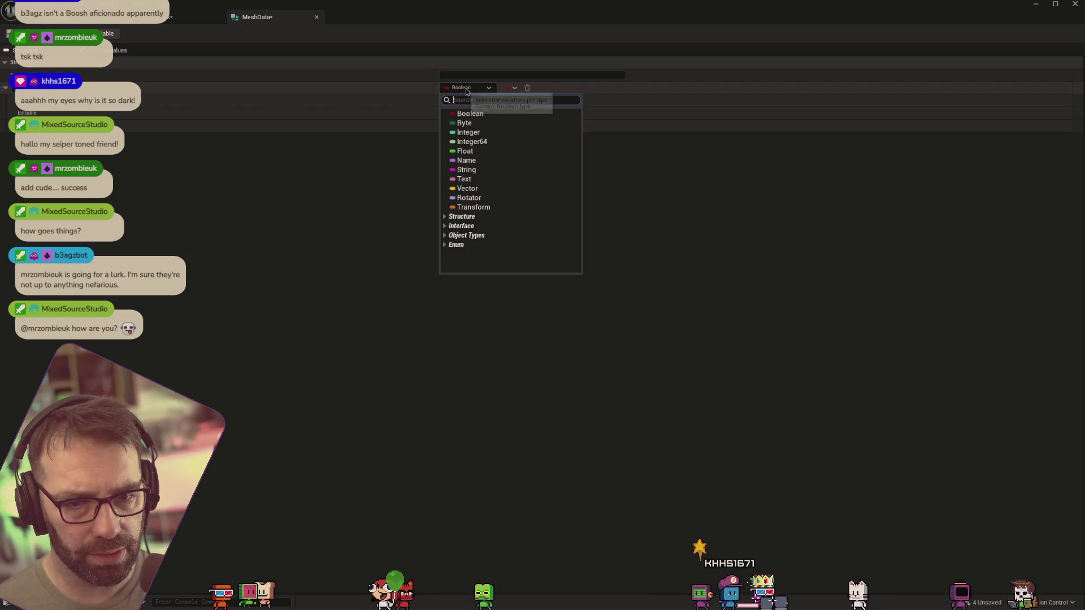
pyautogui.click(472, 188)
pyautogui.click(510, 87)
pyautogui.click(506, 115)
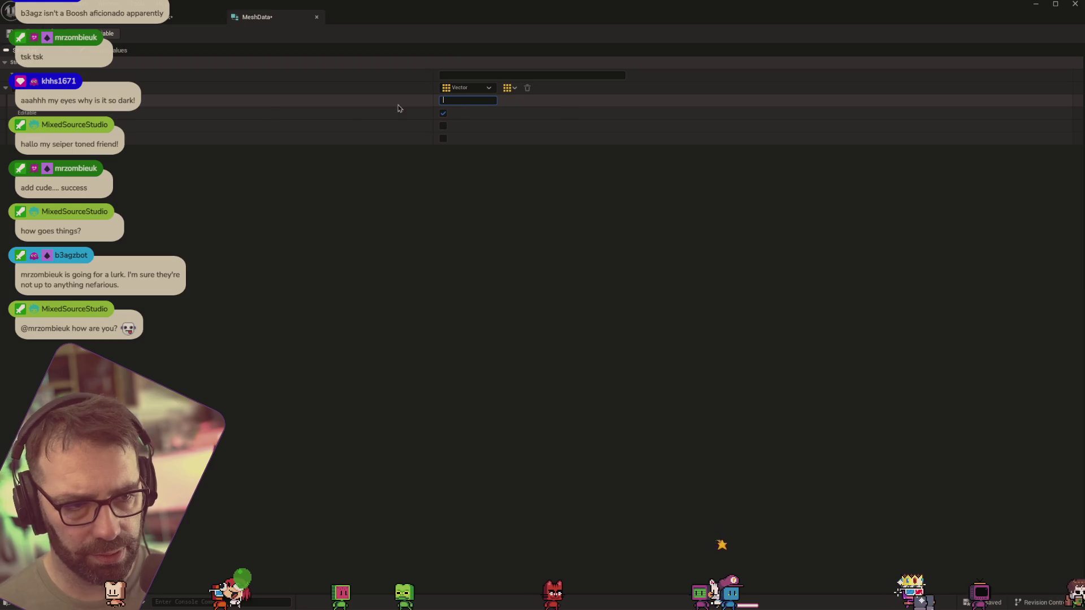
pyautogui.click(6, 88)
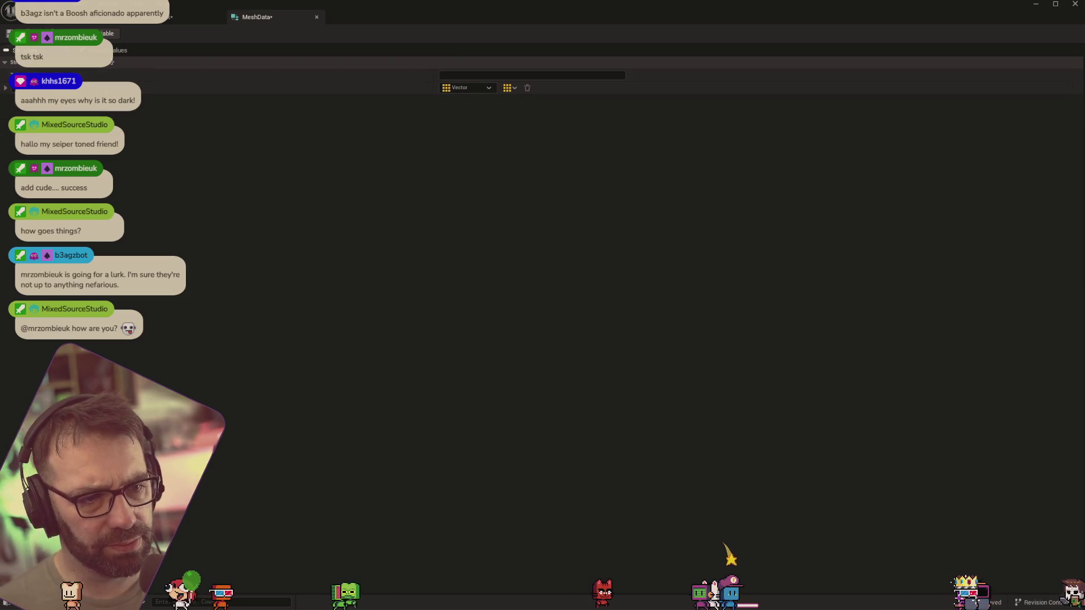
# Add a second MeshData member of type Integer, then go back to BP_Chunk
pyautogui.click(85, 33)
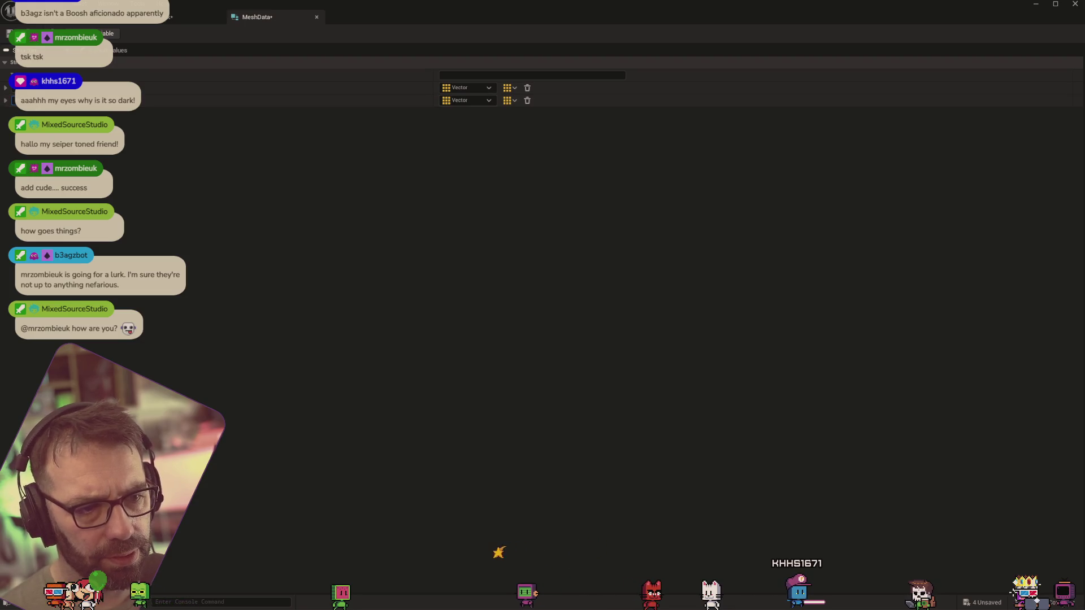
pyautogui.click(487, 101)
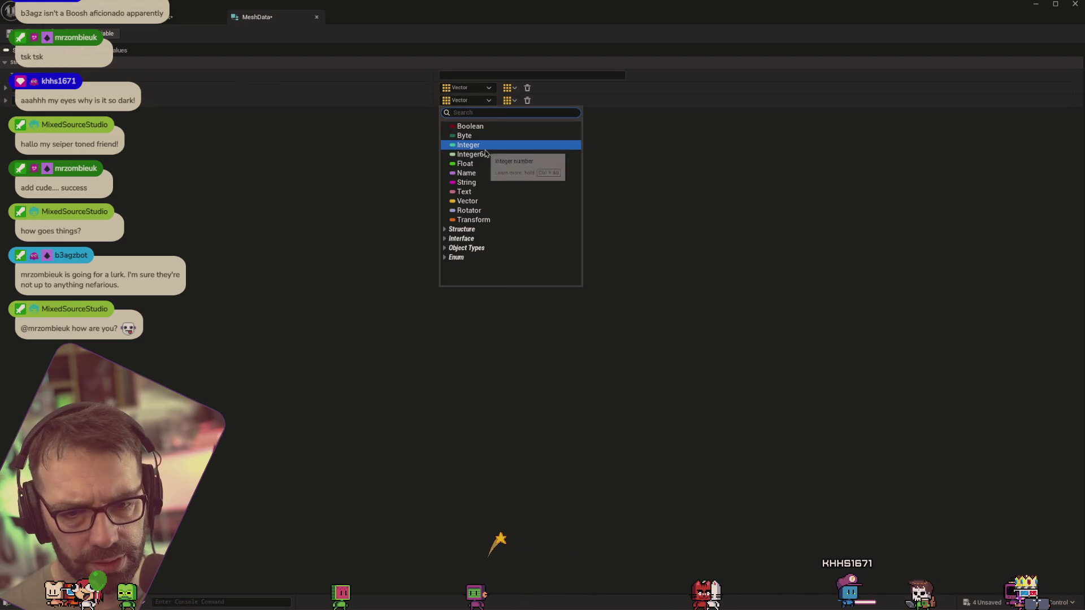
pyautogui.click(485, 146)
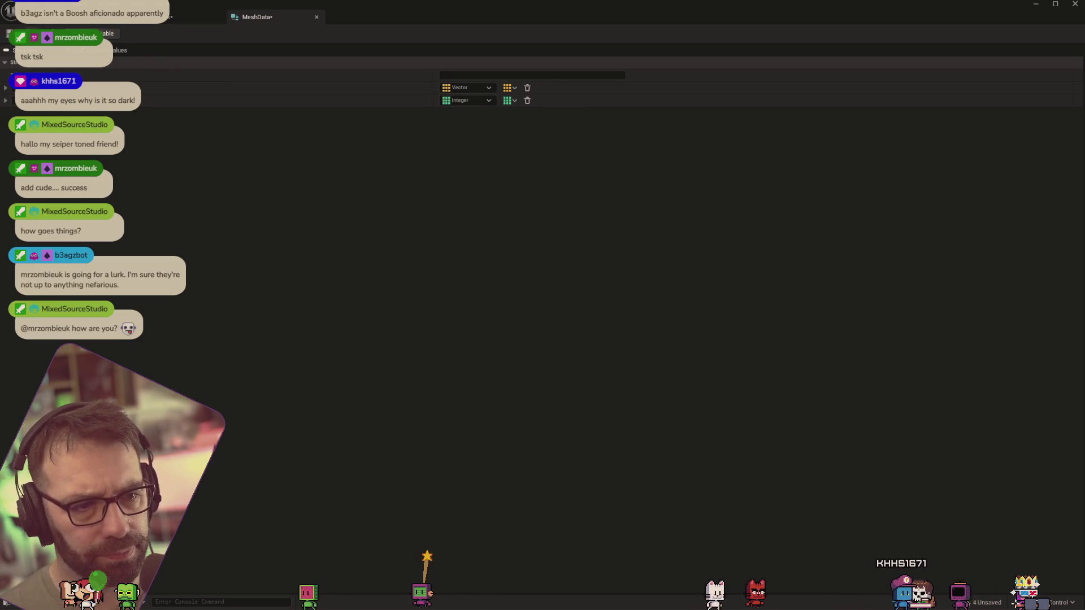
pyautogui.click(192, 17)
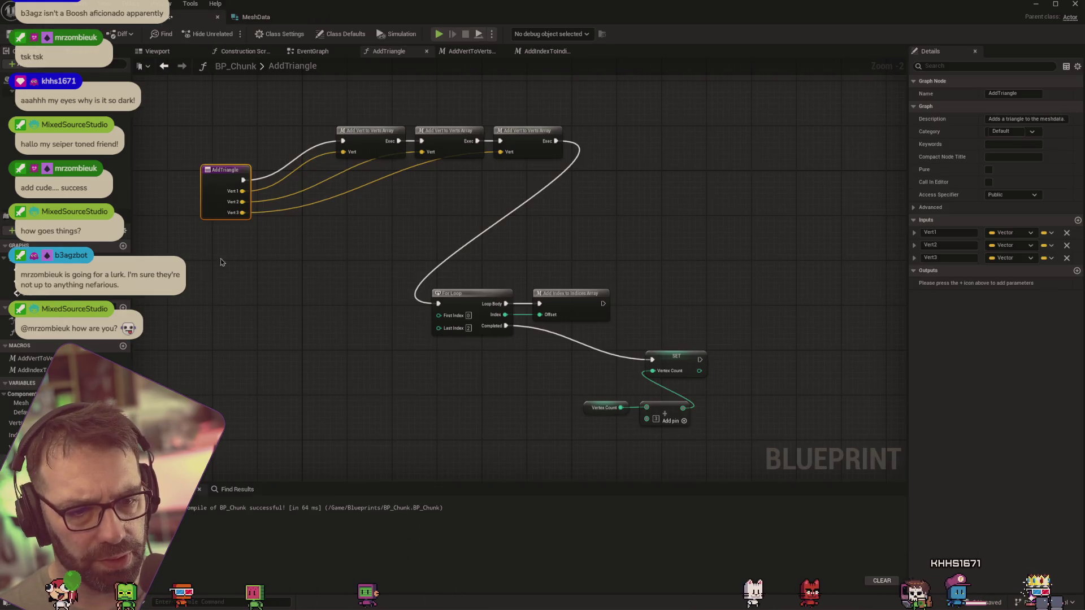
# Add a BP_Chunk variable named MeshData with the Mesh Data struct as its type
pyautogui.click(123, 383)
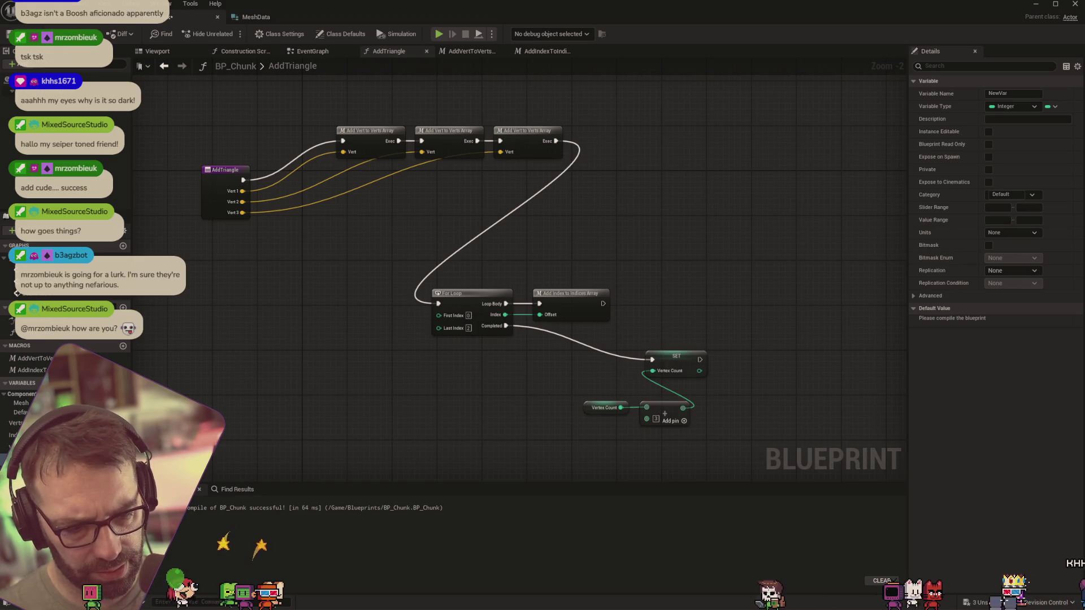
pyautogui.press('Return')
pyautogui.click(113, 446)
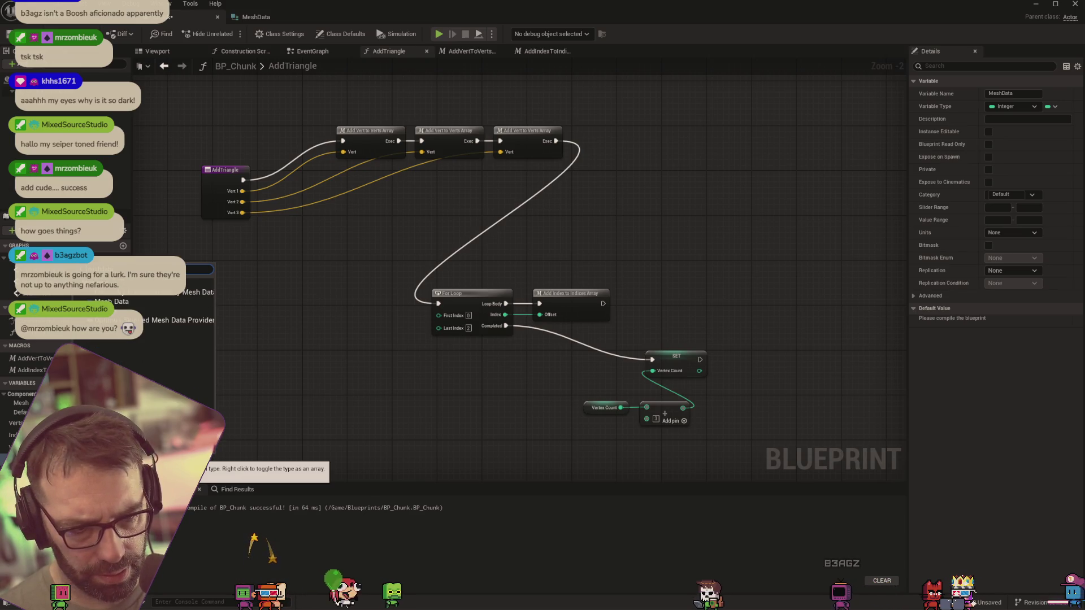
pyautogui.click(129, 309)
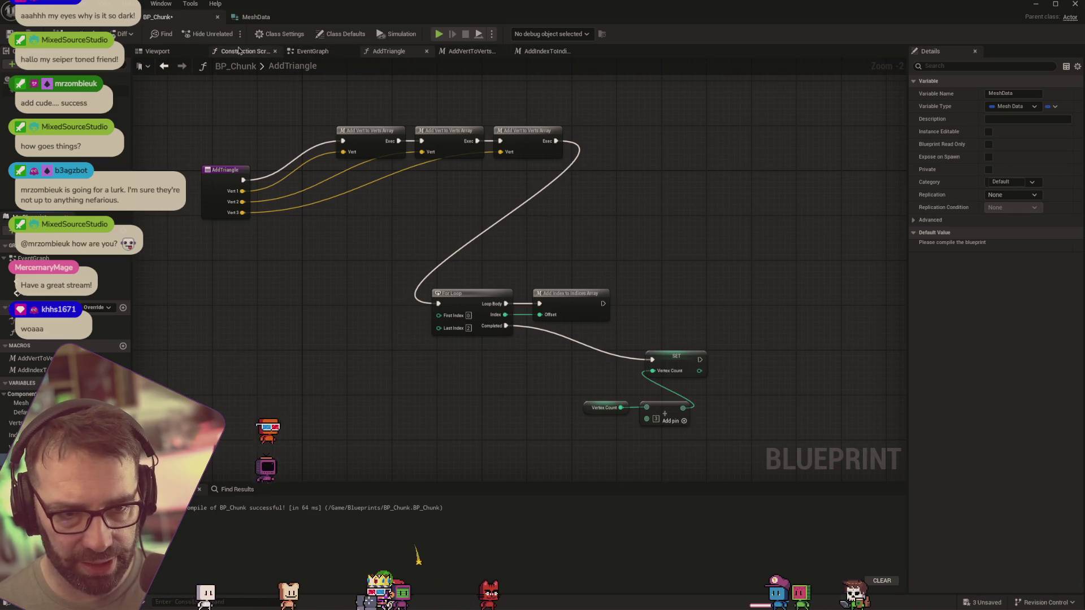
pyautogui.click(462, 52)
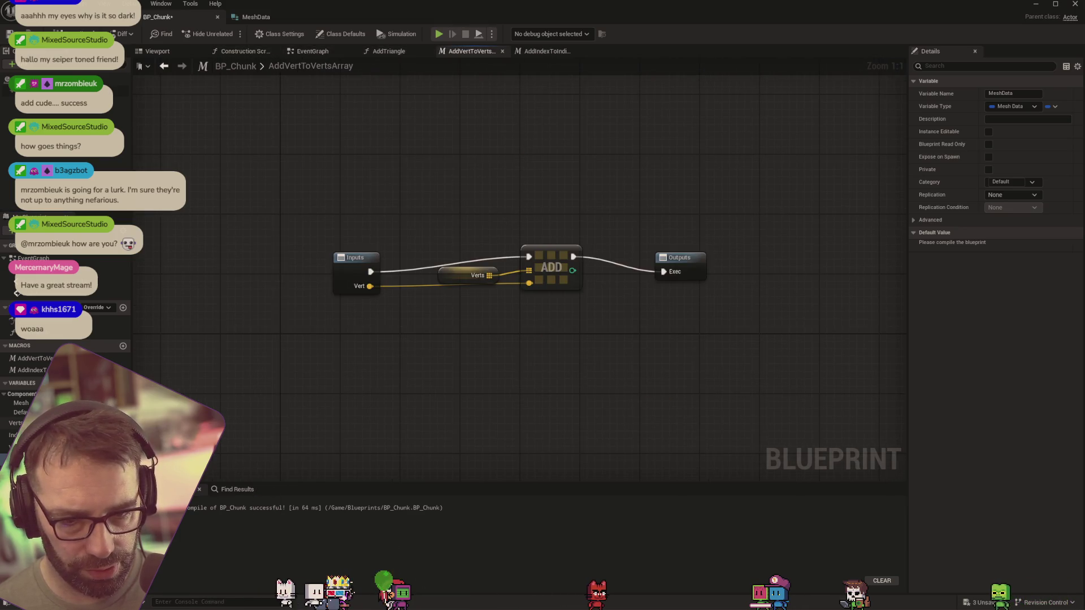
# Drop a Get MeshData node into AddVertToVertsArray and search its actions for 'get' and 've'
pyautogui.moveTo(22, 446)
pyautogui.mouseDown()
pyautogui.moveTo(348, 353)
pyautogui.moveTo(487, 349)
pyautogui.mouseUp()
pyautogui.click(377, 368)
pyautogui.write('vert')
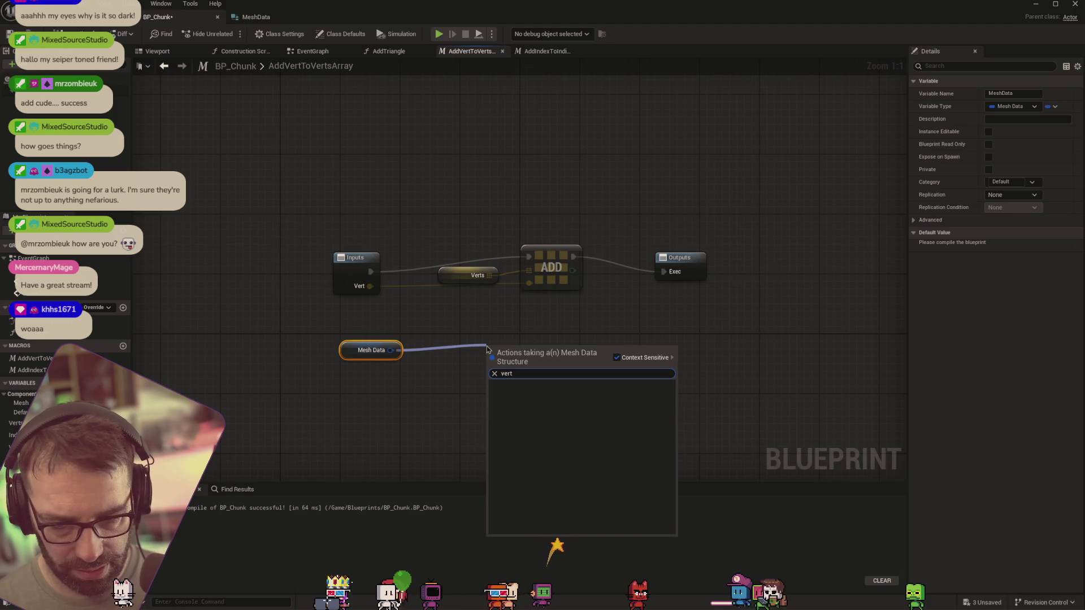
pyautogui.press('BackSpace')
pyautogui.press('BackSpace')
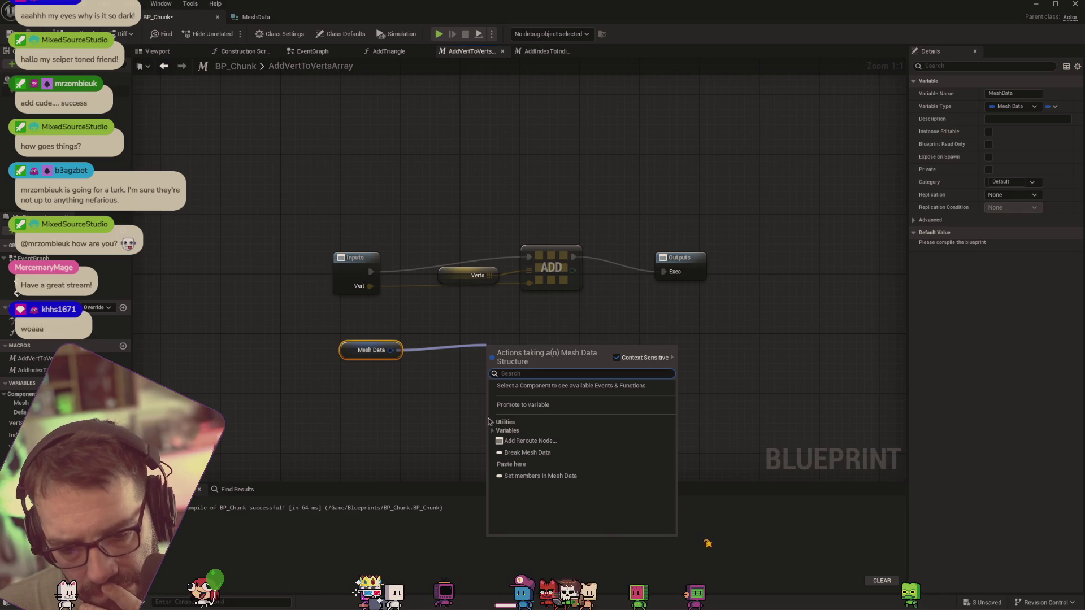
# Search the action list for 'mesh', then bring another application window forward
pyautogui.write('mesh')
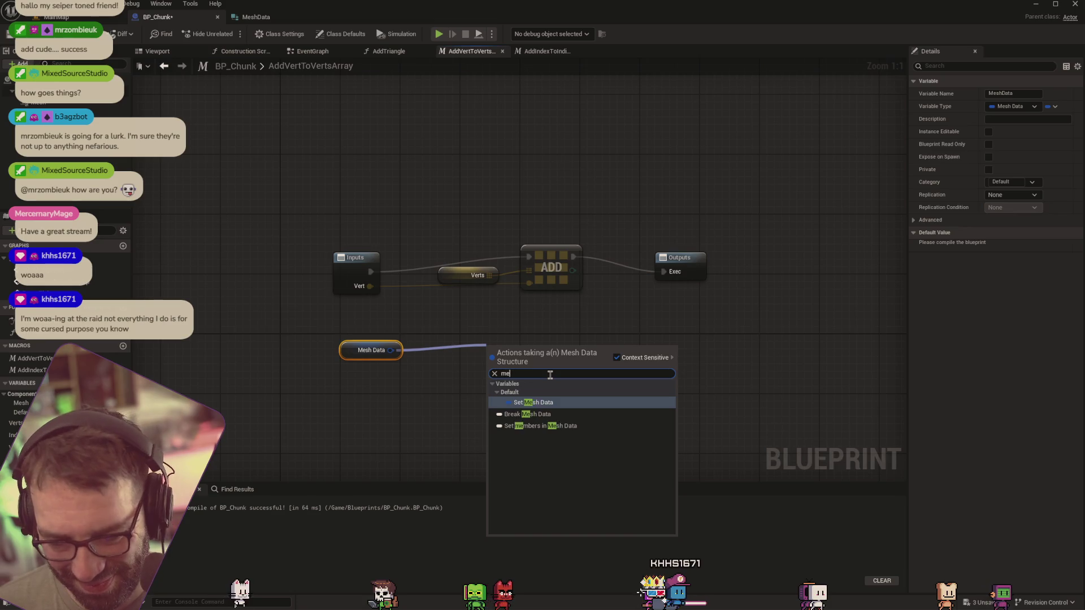
pyautogui.press('BackSpace')
pyautogui.press('BackSpace')
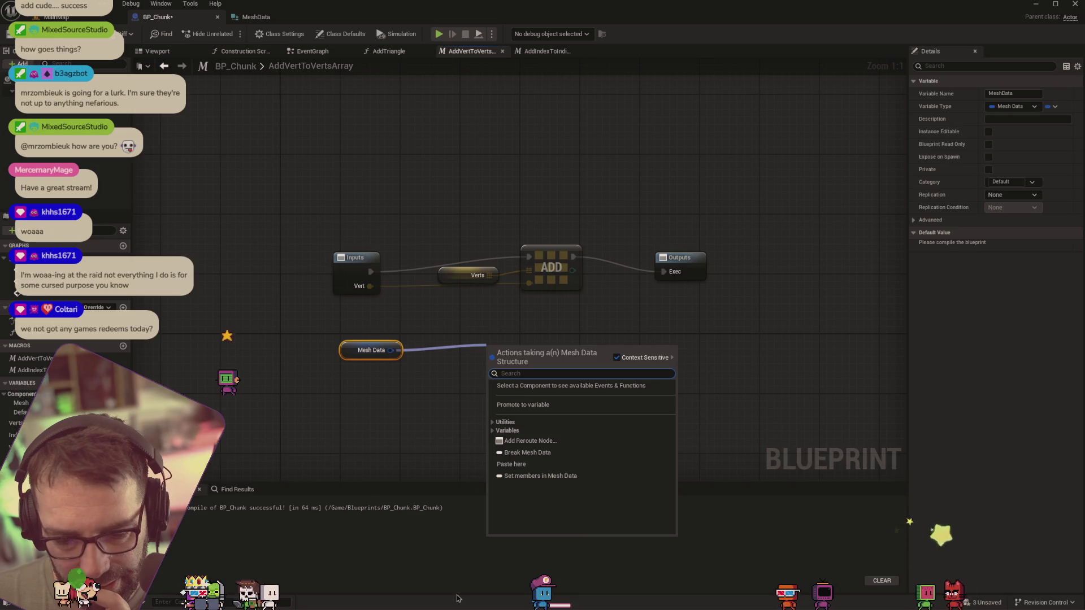
pyautogui.moveTo(486, 604)
pyautogui.click(480, 570)
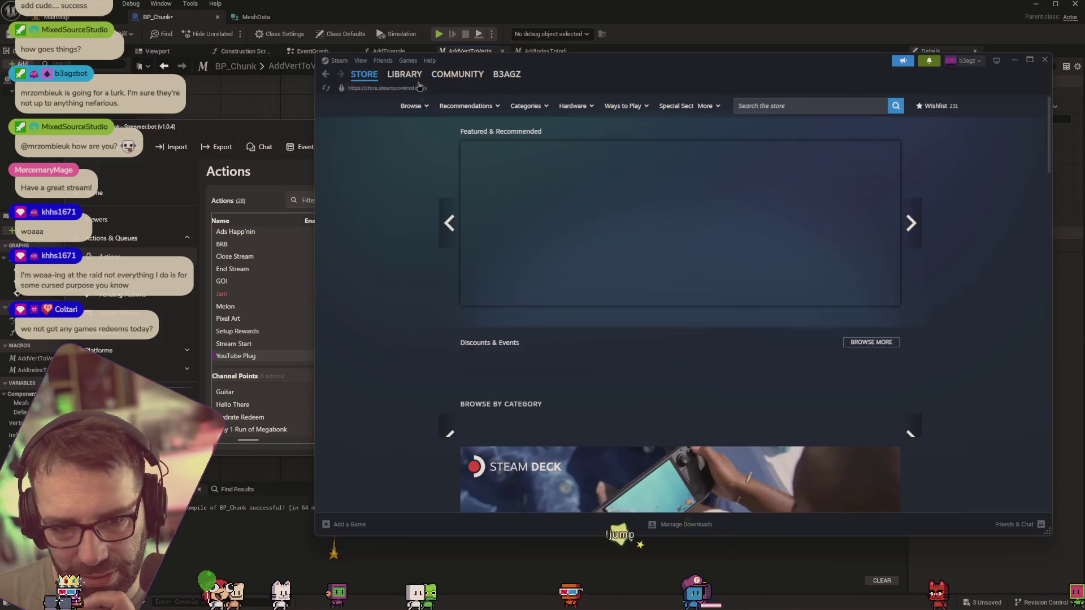
pyautogui.click(414, 75)
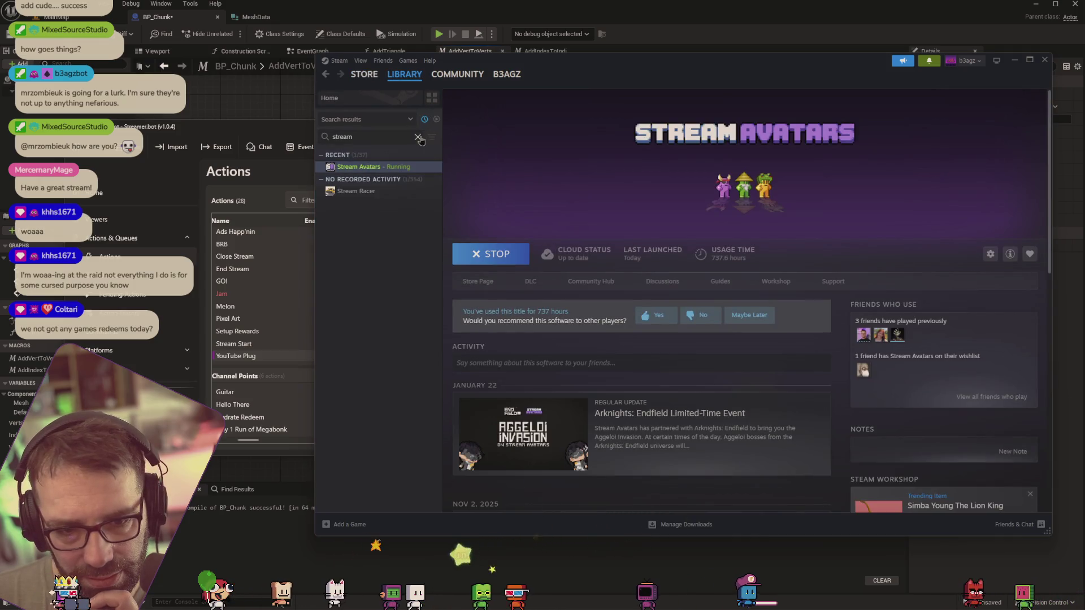
pyautogui.click(417, 137)
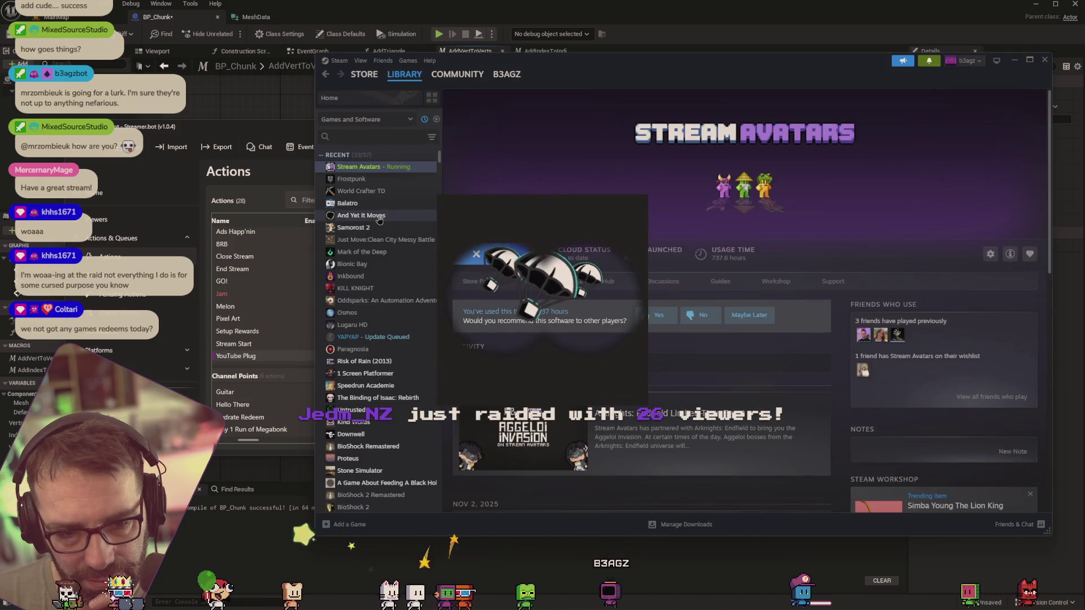
pyautogui.click(379, 216)
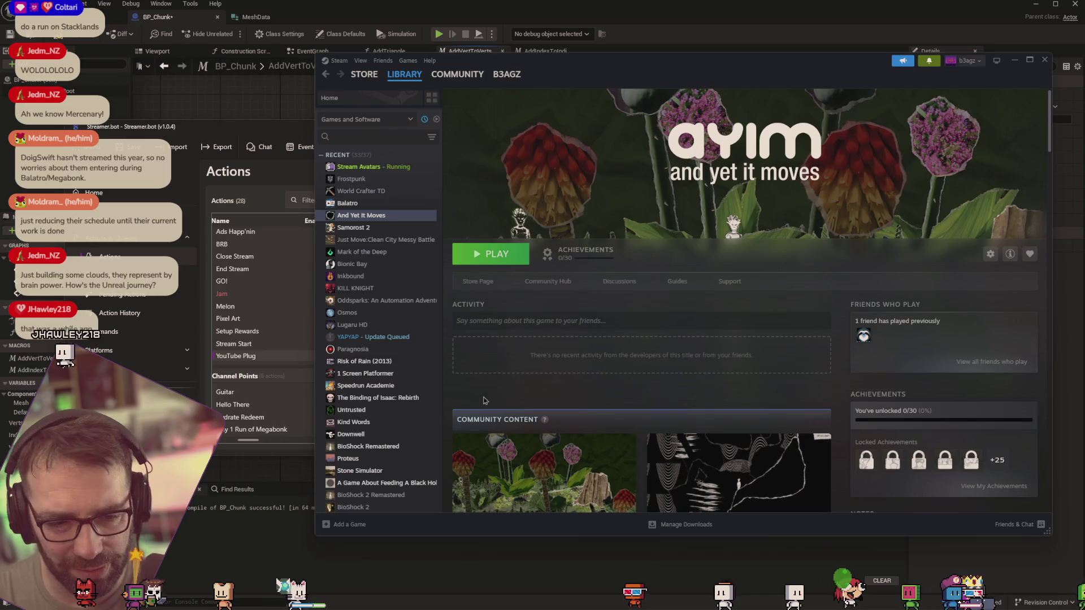
pyautogui.click(263, 132)
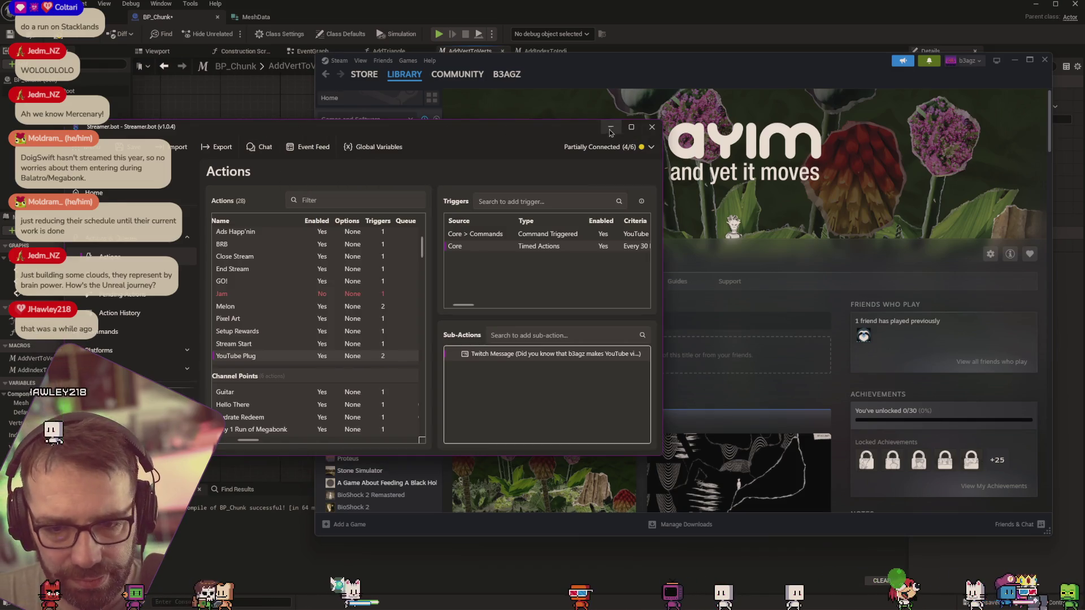
pyautogui.click(621, 126)
pyautogui.click(361, 252)
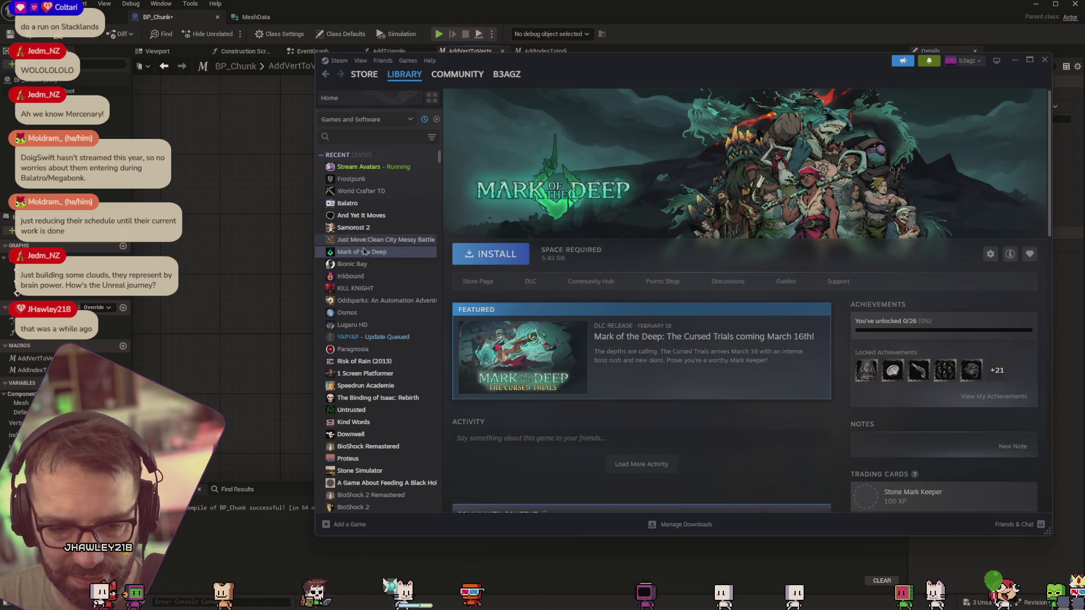
pyautogui.click(350, 276)
pyautogui.click(355, 288)
pyautogui.click(376, 312)
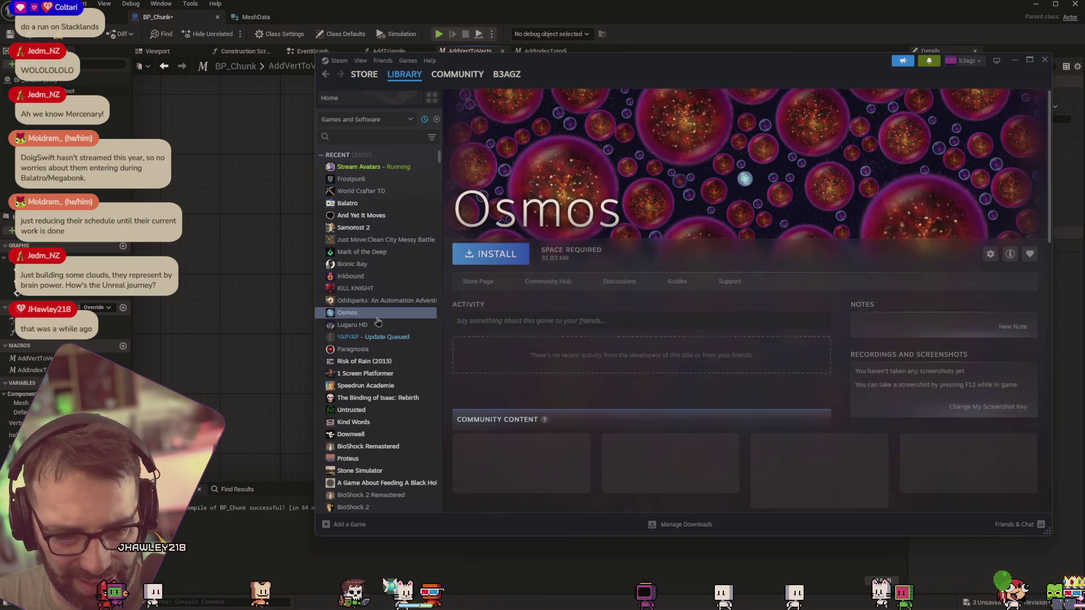
pyautogui.click(1011, 60)
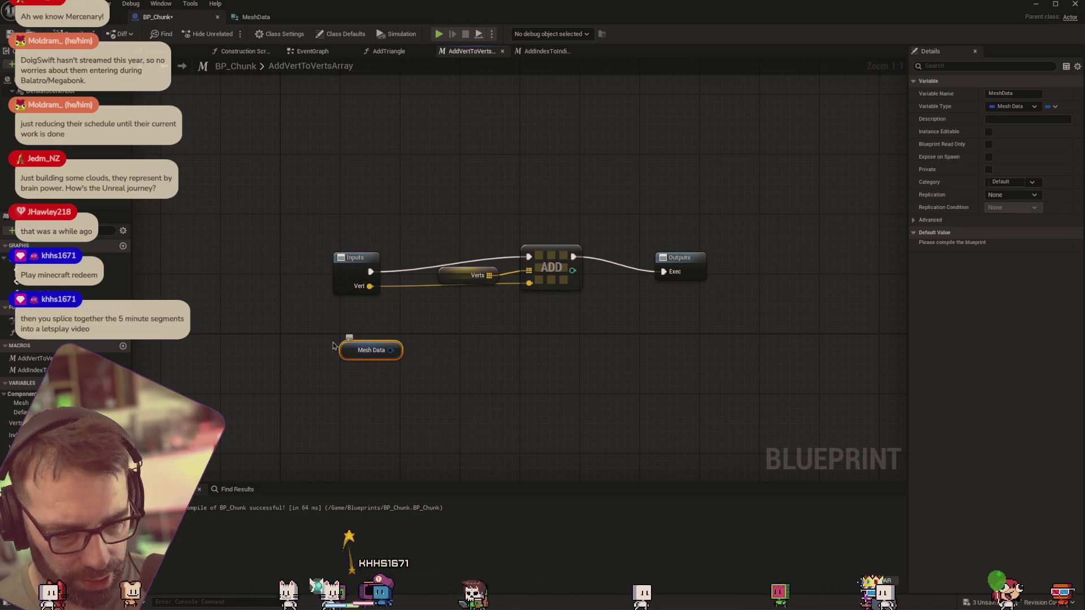
# Search the Mesh Data pin's actions for 'm', 'b' and 'vertice', then dismiss the list
pyautogui.moveTo(390, 350); pyautogui.dragTo(478, 359)
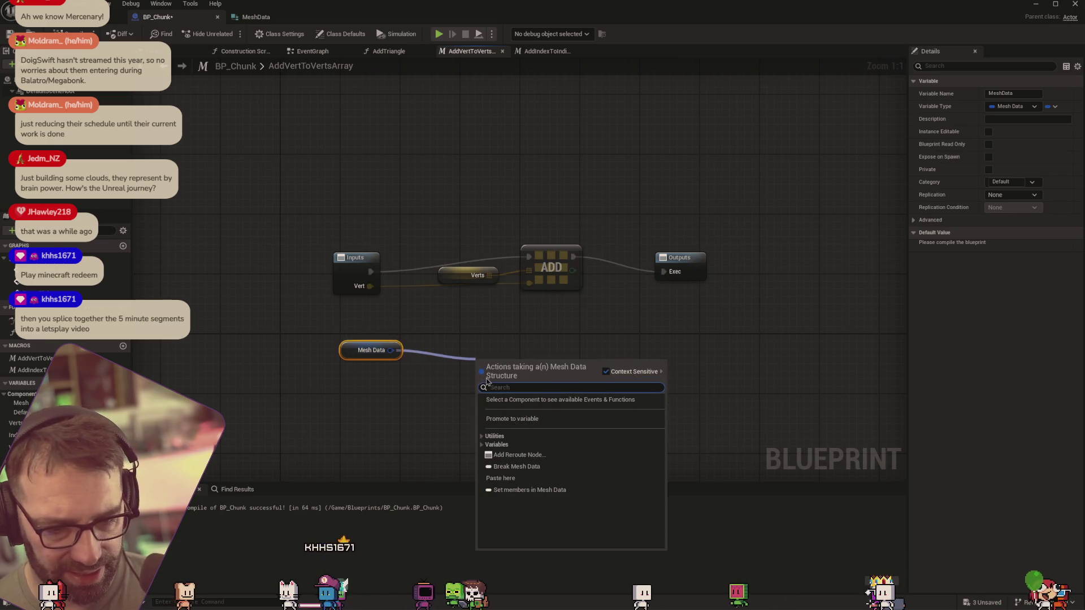
pyautogui.write('m')
pyautogui.press('BackSpace')
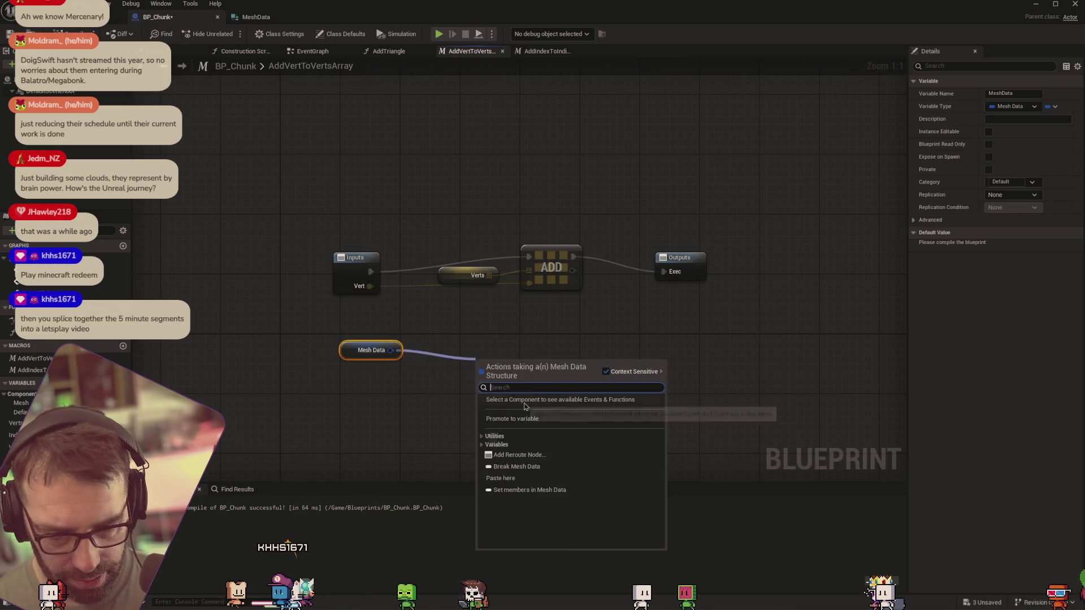
pyautogui.write('b')
pyautogui.press('BackSpace')
pyautogui.write('vertice')
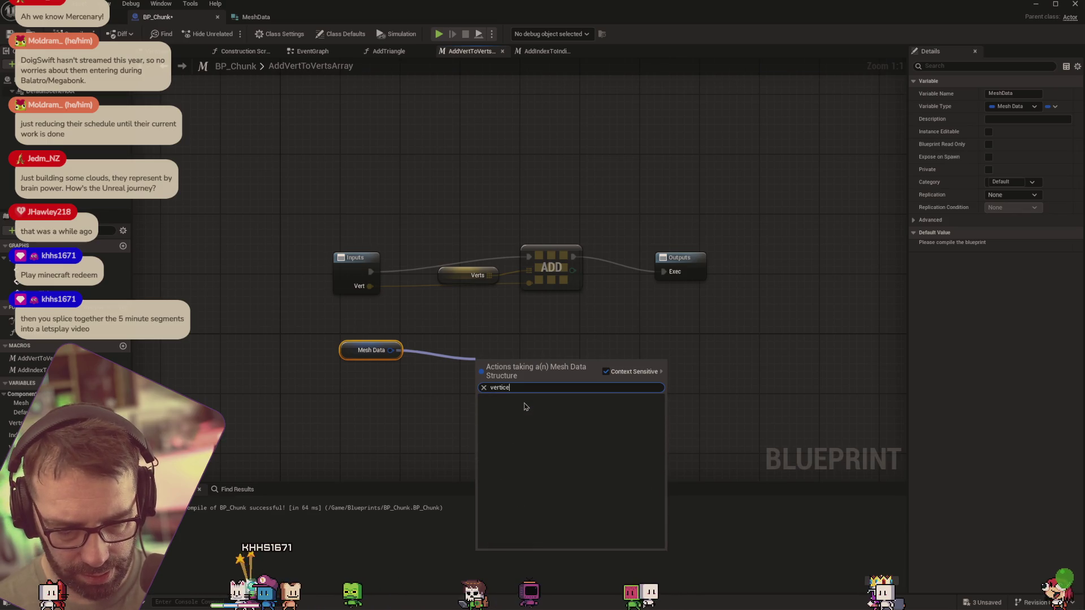
pyautogui.press('BackSpace')
pyautogui.press('BackSpace')
pyautogui.press('BackSpace')
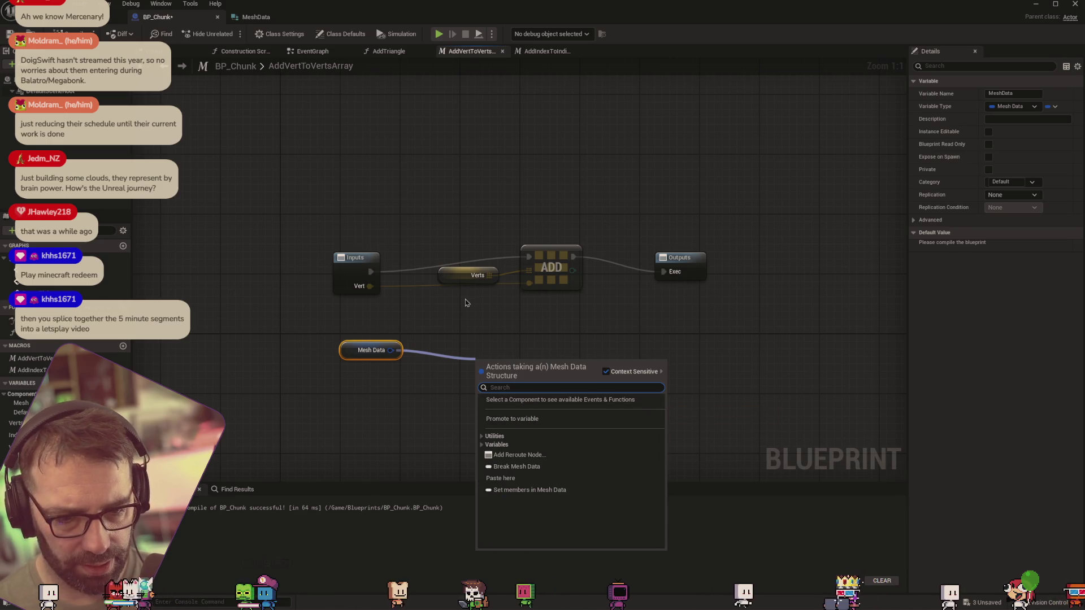
pyautogui.click(466, 329)
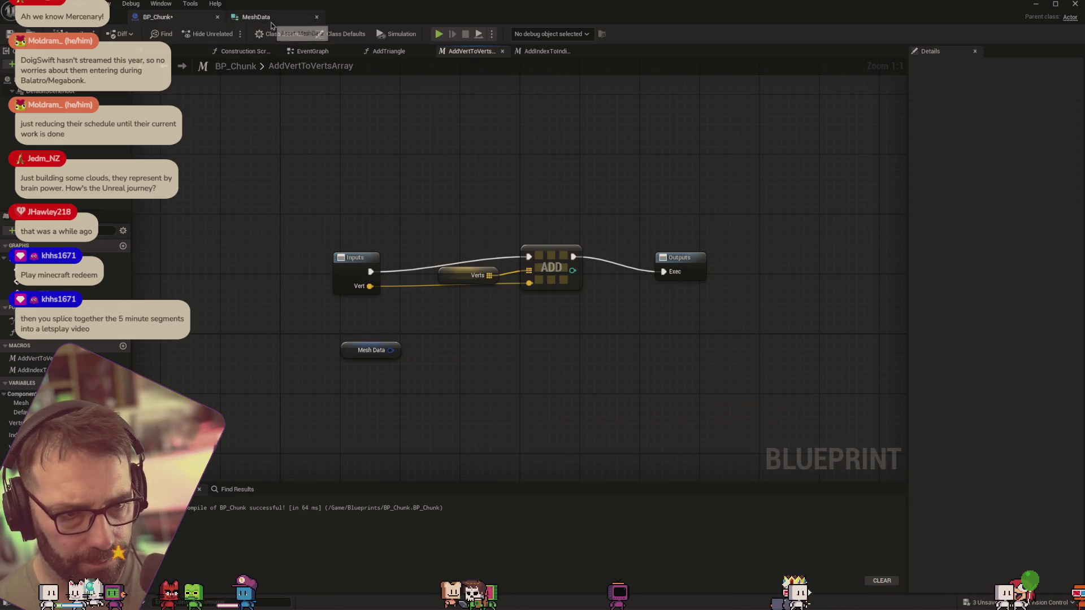
# After checking MeshData's members, search 'vertices' from the pin with Context Sensitive off
pyautogui.click(261, 17)
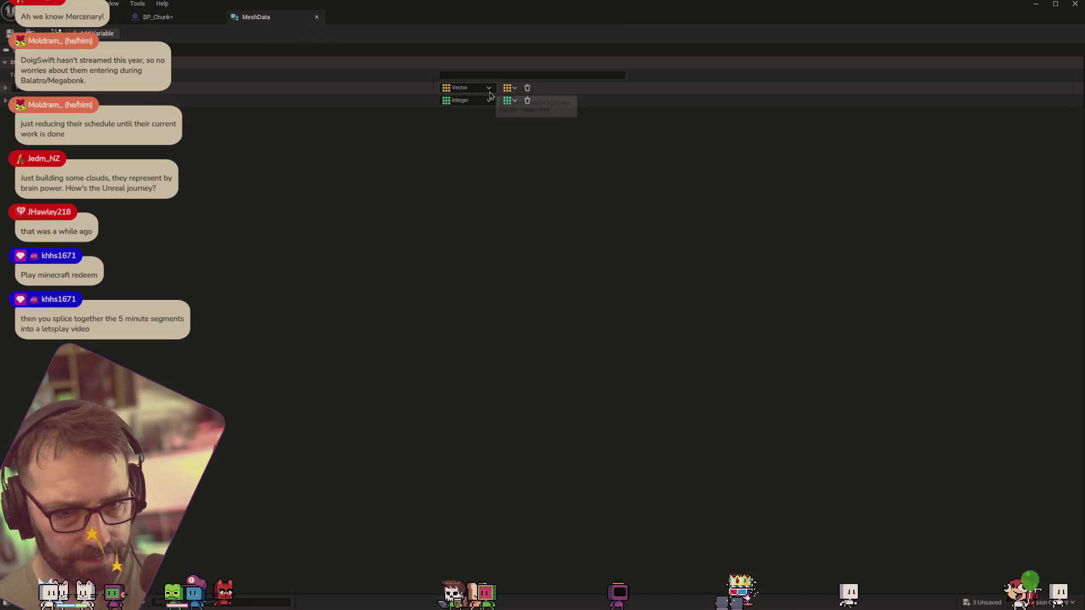
pyautogui.click(164, 17)
pyautogui.moveTo(390, 349); pyautogui.dragTo(436, 357)
pyautogui.write('v')
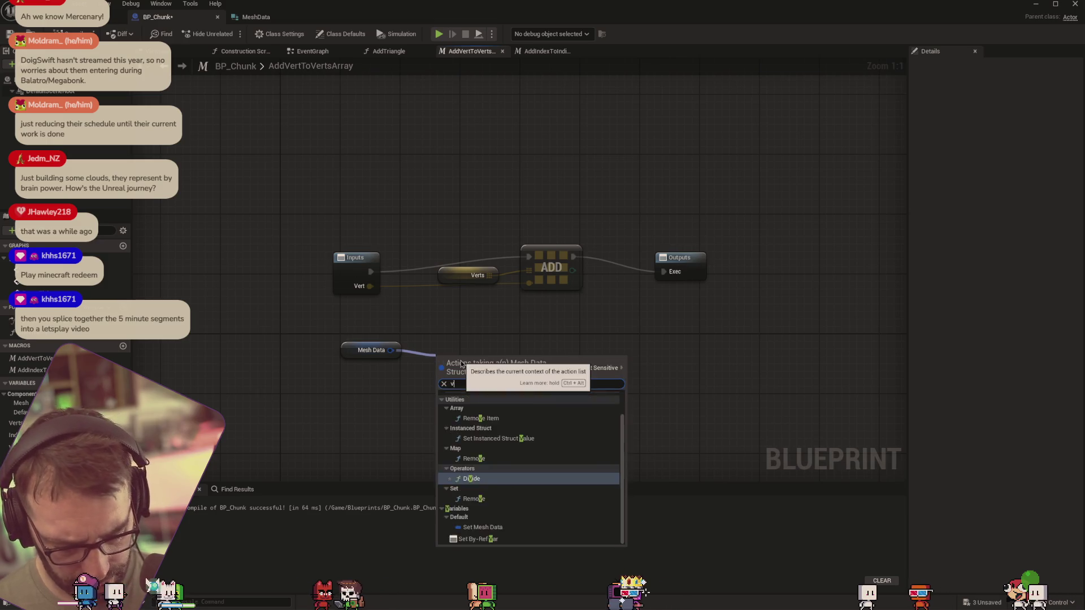
pyautogui.write('ert')
pyautogui.click(575, 367)
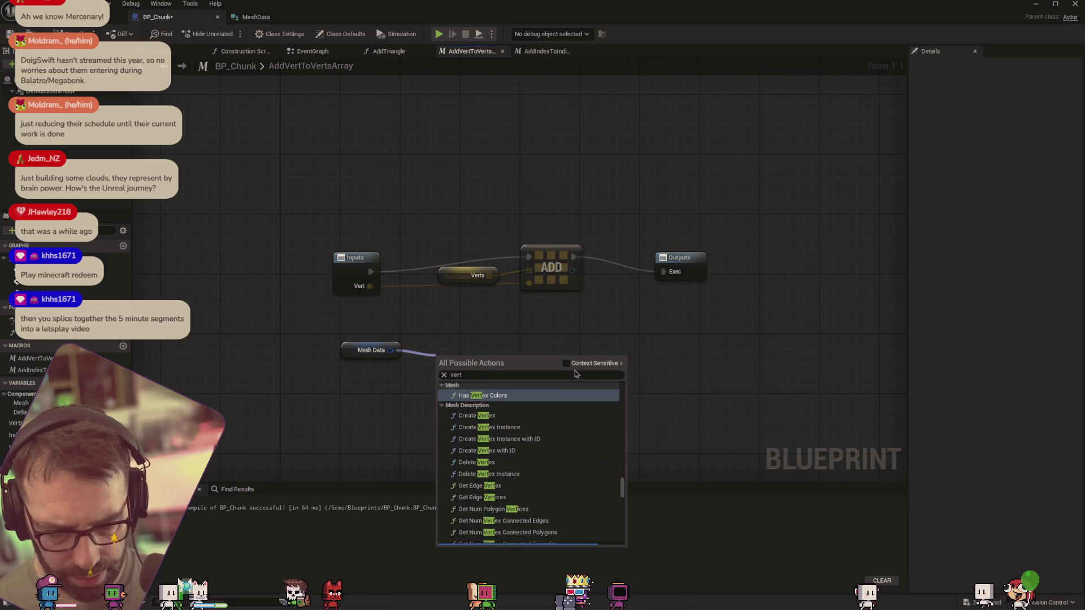
pyautogui.click(491, 376)
pyautogui.write('vertices')
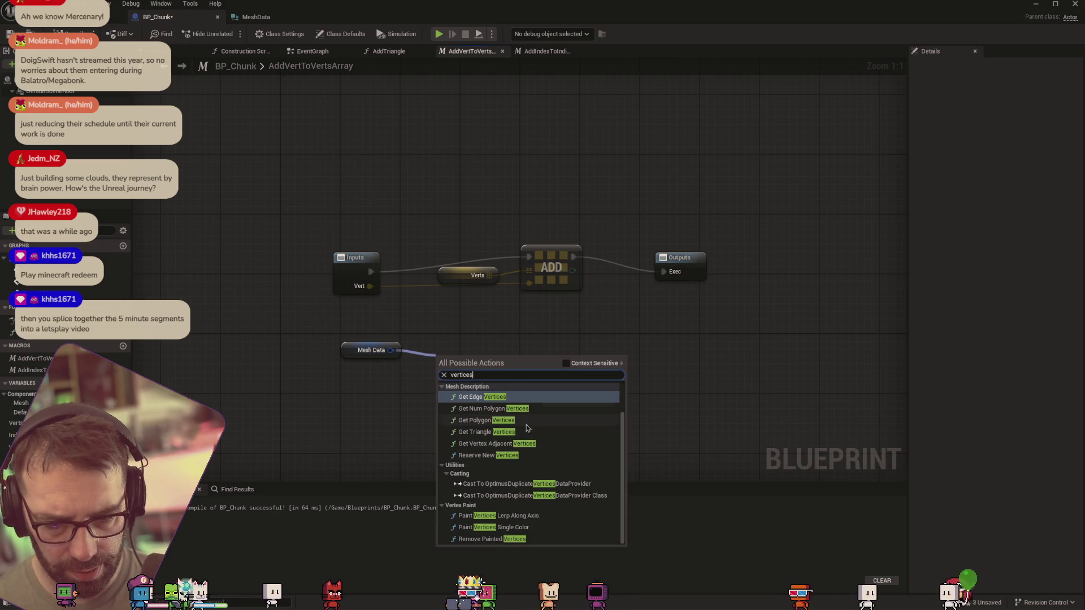
pyautogui.scroll(2, 531, 464)
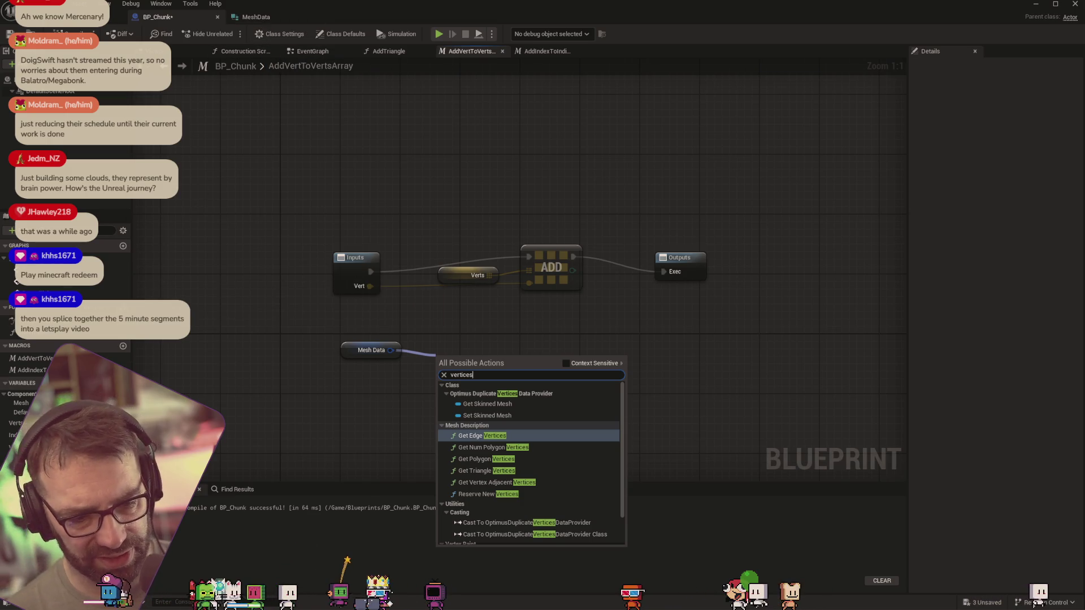
pyautogui.click(195, 460)
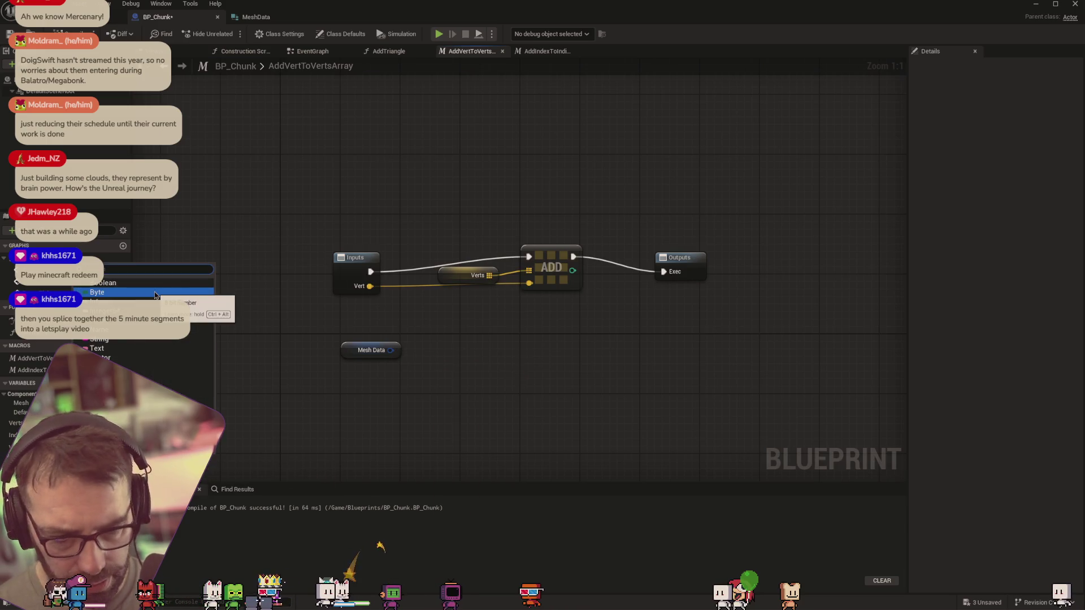
pyautogui.write('mesh')
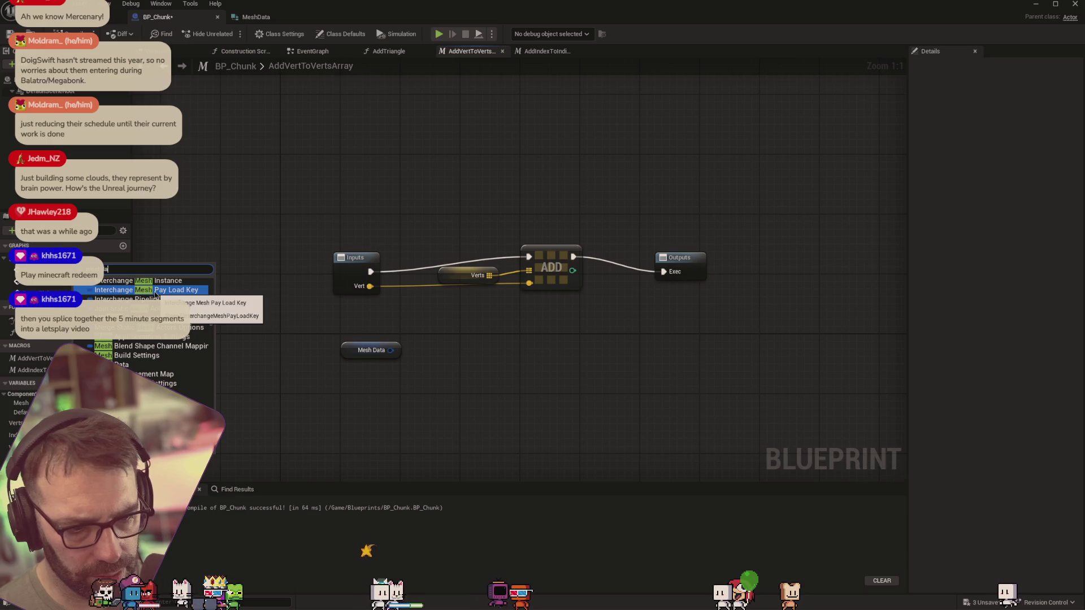
pyautogui.write('ta')
pyautogui.moveTo(127, 346)
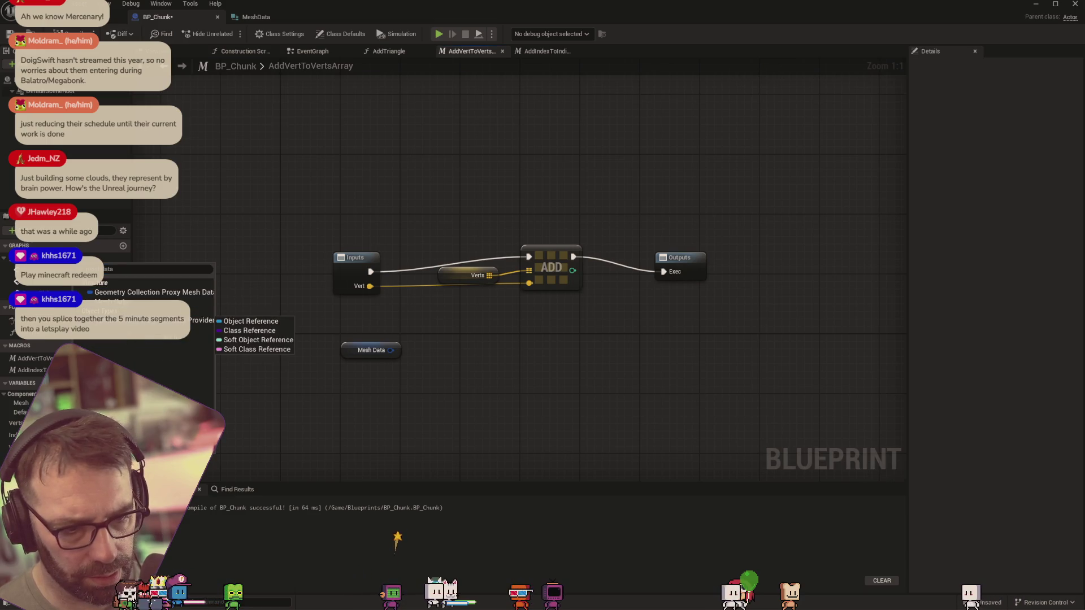
pyautogui.click(121, 291)
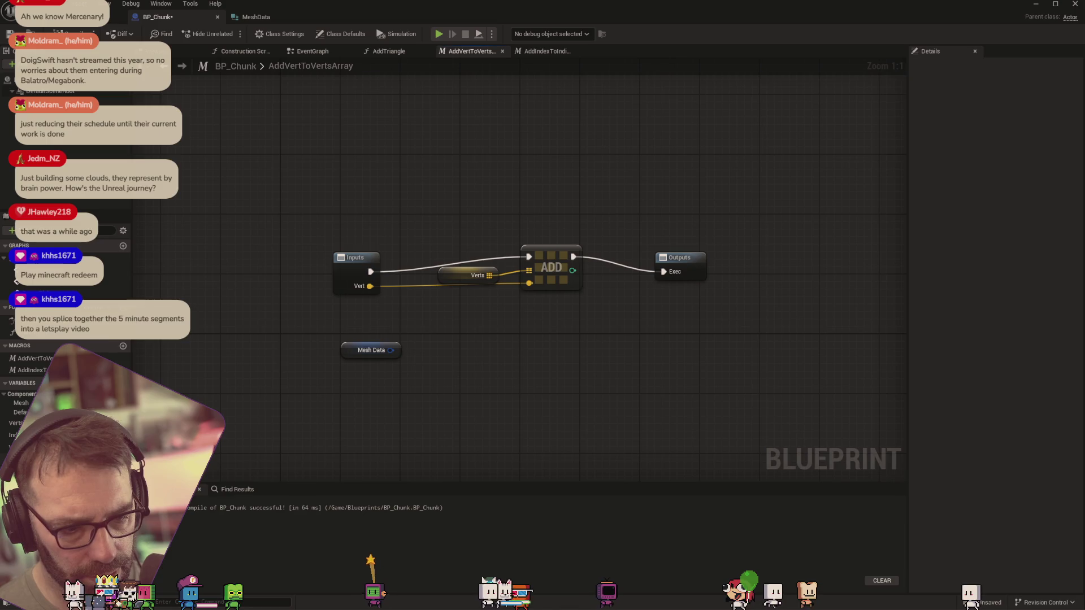
pyautogui.click(90, 388)
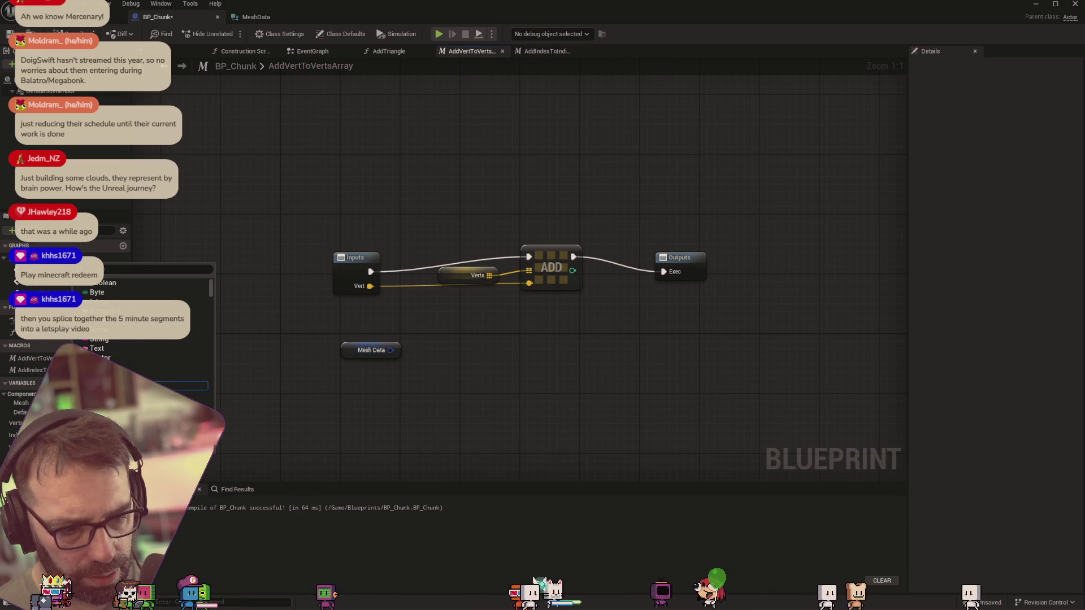
pyautogui.scroll(-5, 147, 339)
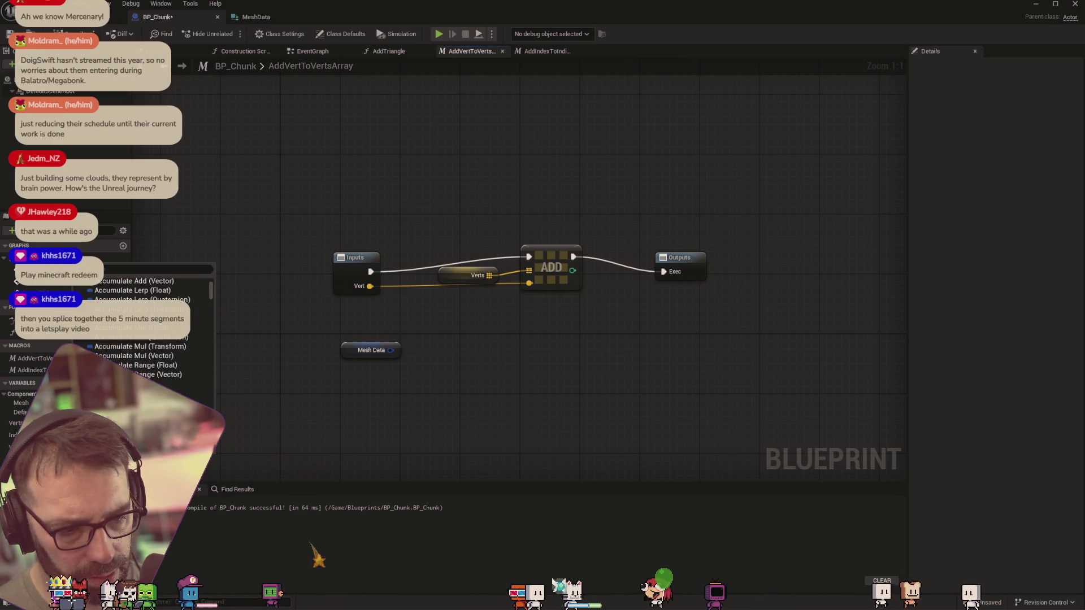
pyautogui.scroll(-5, 146, 339)
pyautogui.scroll(-10, 141, 388)
pyautogui.scroll(-10, 147, 339)
# Set the variable type to Mesh Data and search the pin's actions for 'meshda'
pyautogui.scroll(-5, 147, 339)
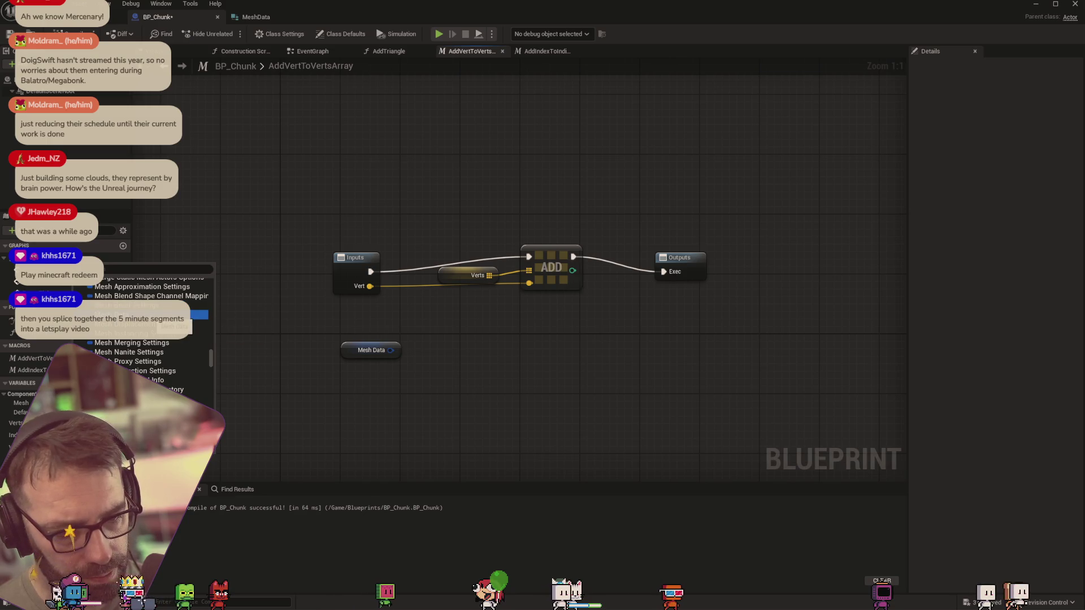
pyautogui.click(158, 314)
pyautogui.moveTo(390, 351); pyautogui.dragTo(492, 366)
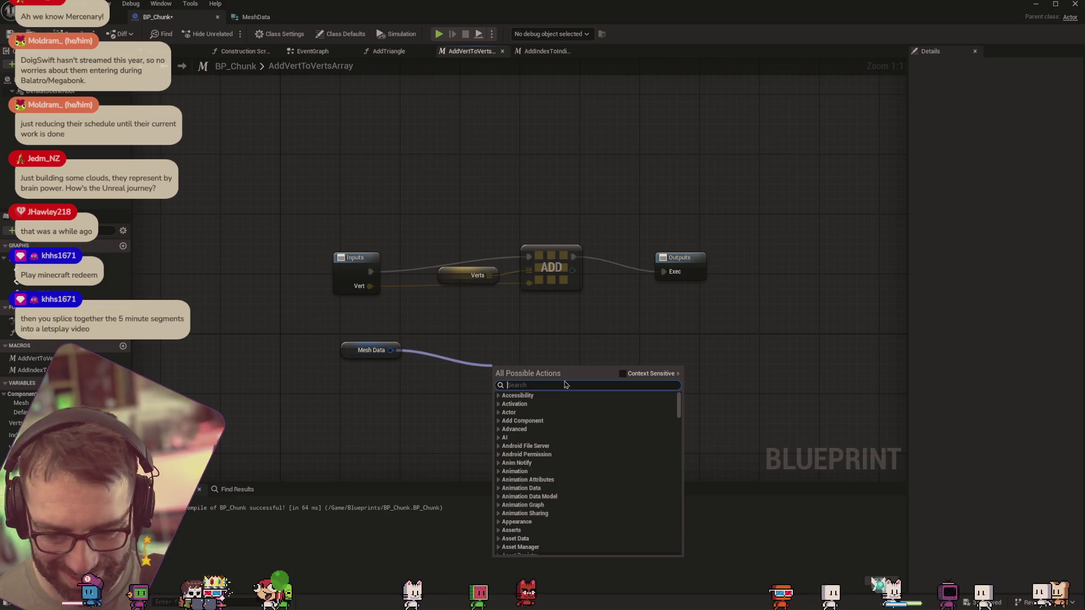
pyautogui.write('mesh')
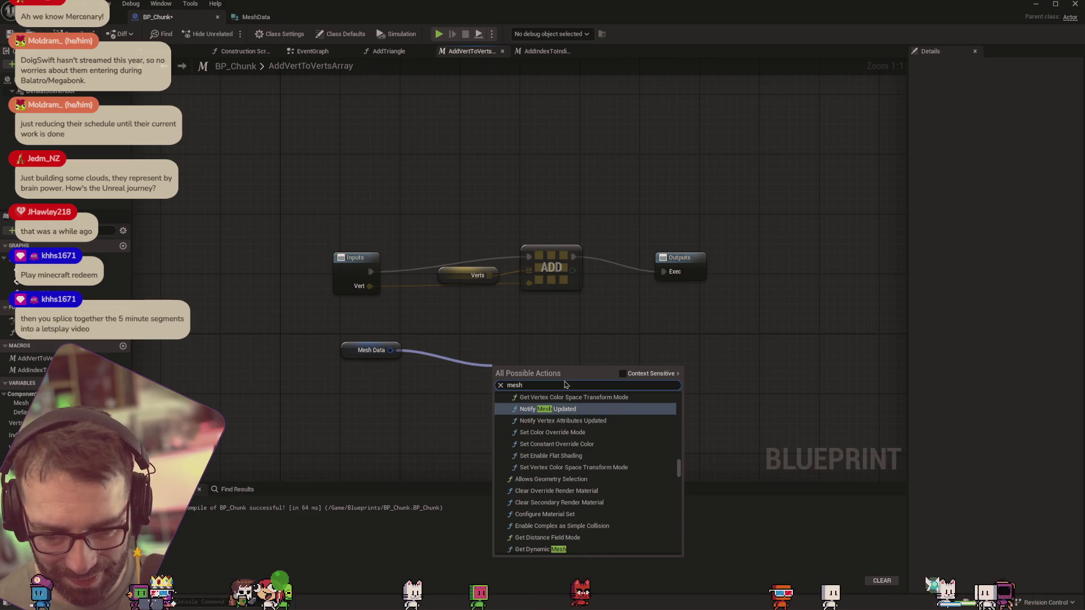
pyautogui.write('dat')
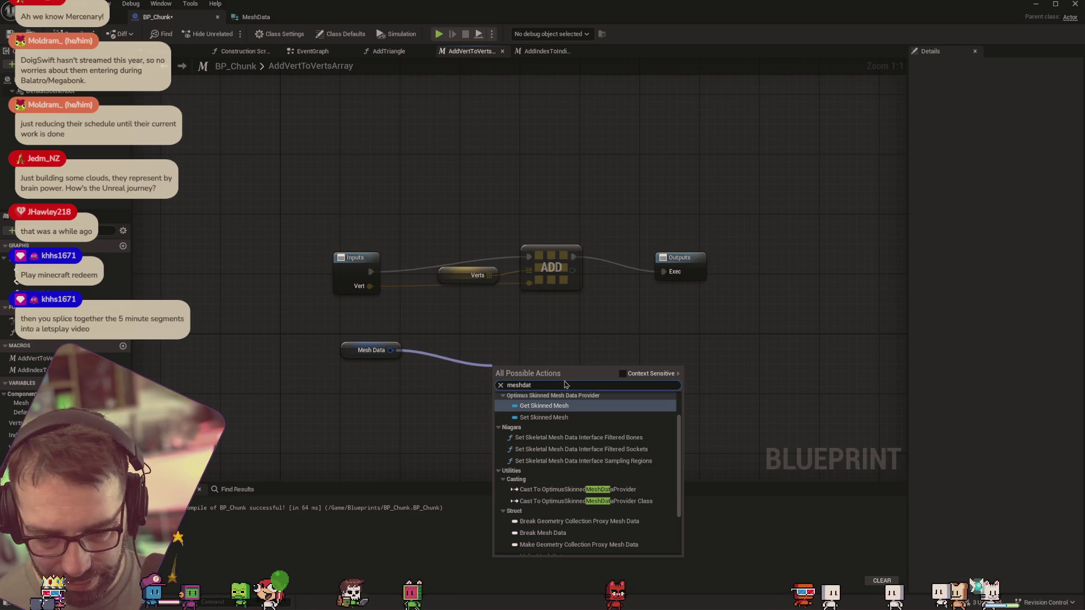
# Search for 'vertices' from the Mesh Data pin, cancel, and drag a new wire from it
pyautogui.press('BackSpace')
pyautogui.press('BackSpace')
pyautogui.press('BackSpace')
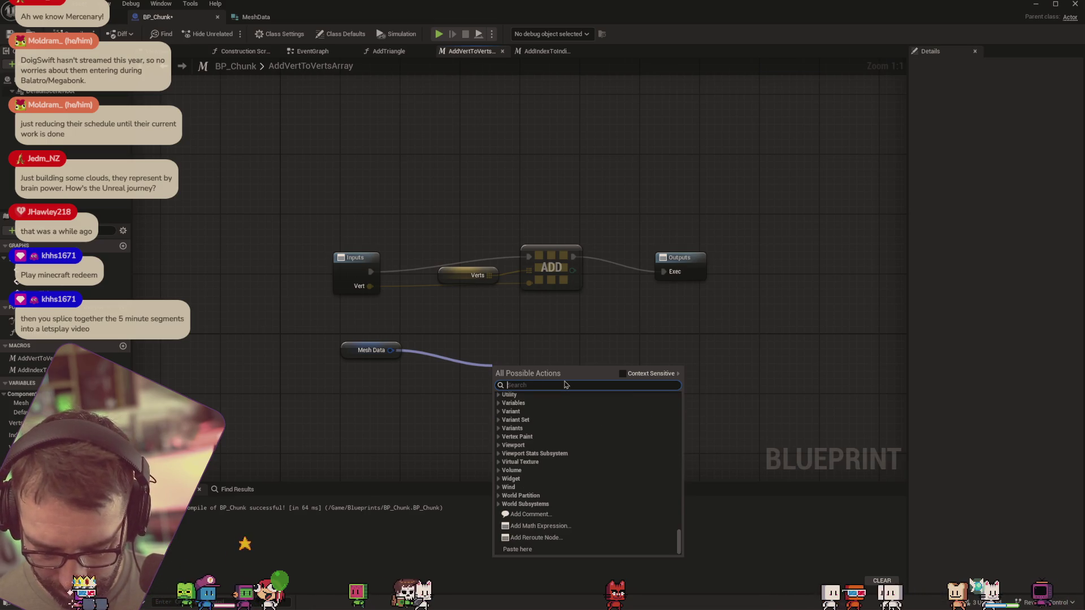
pyautogui.write('vert')
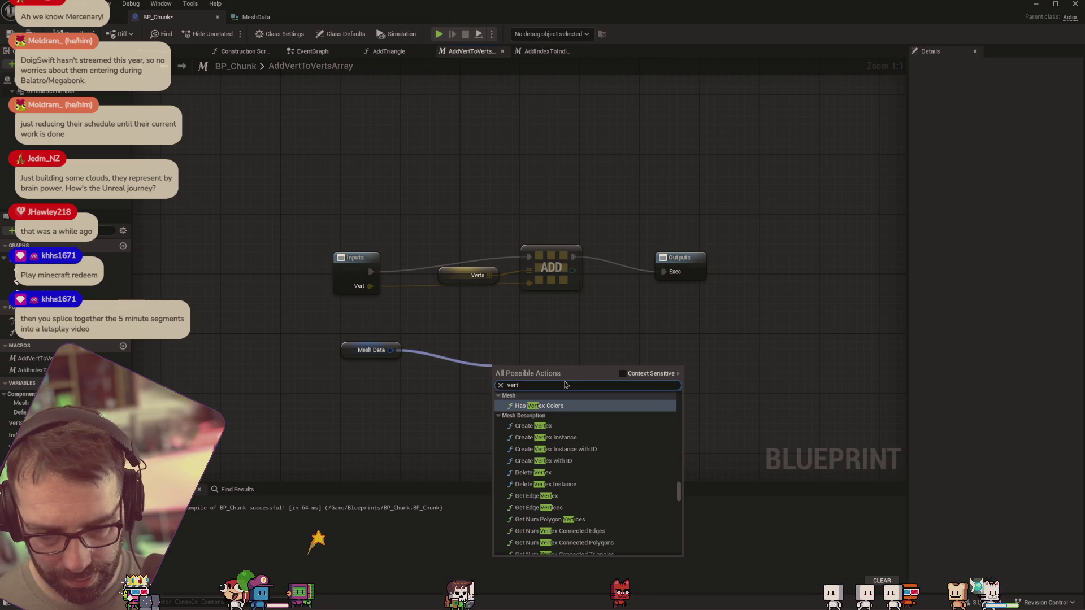
pyautogui.write('idc')
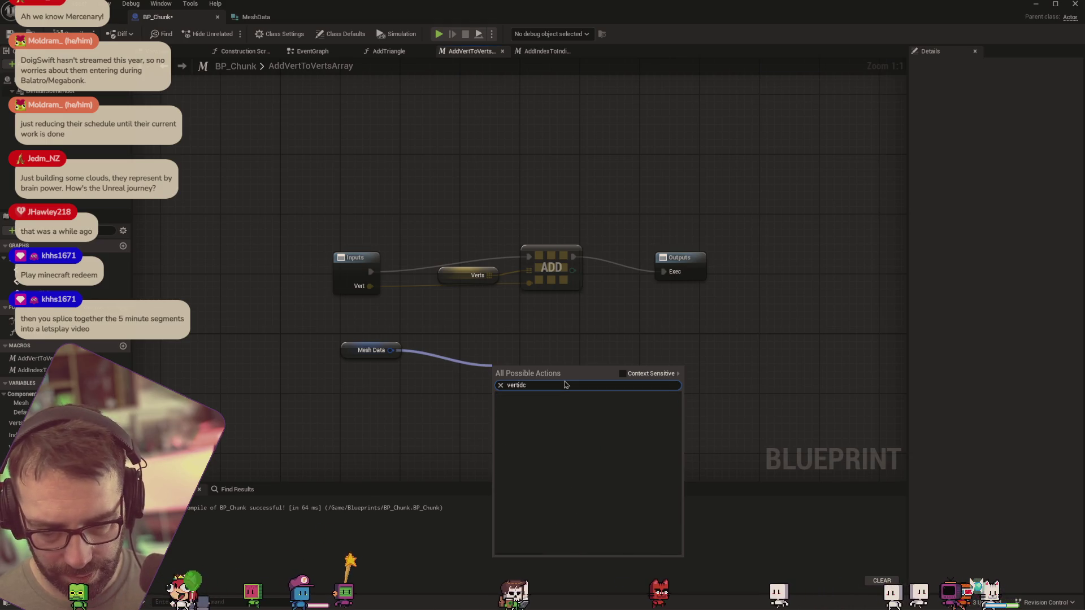
pyautogui.press('BackSpace')
pyautogui.press('BackSpace')
pyautogui.write('ces')
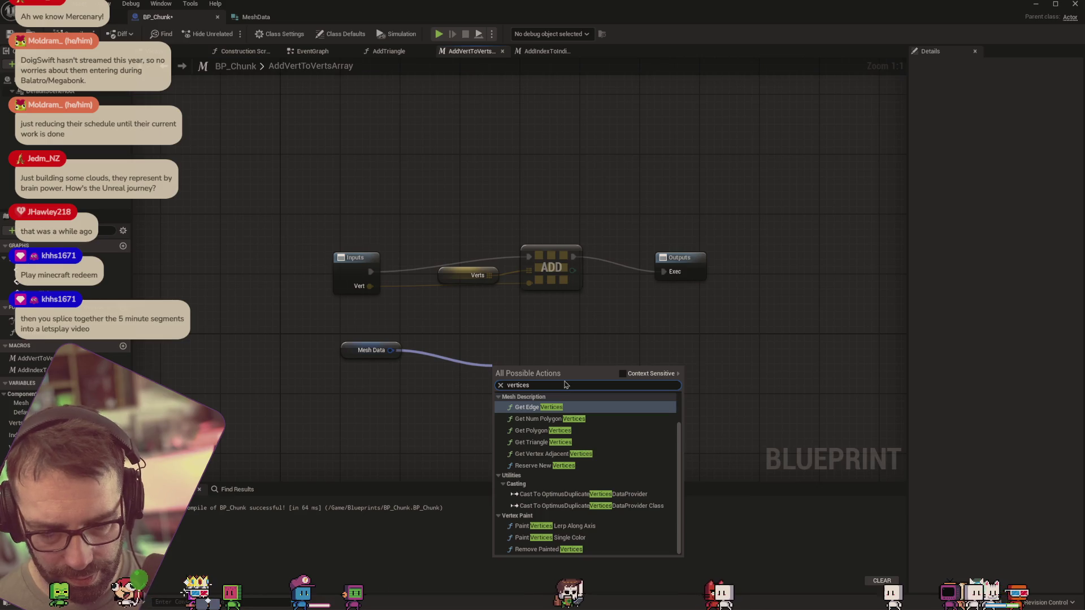
pyautogui.press('Escape')
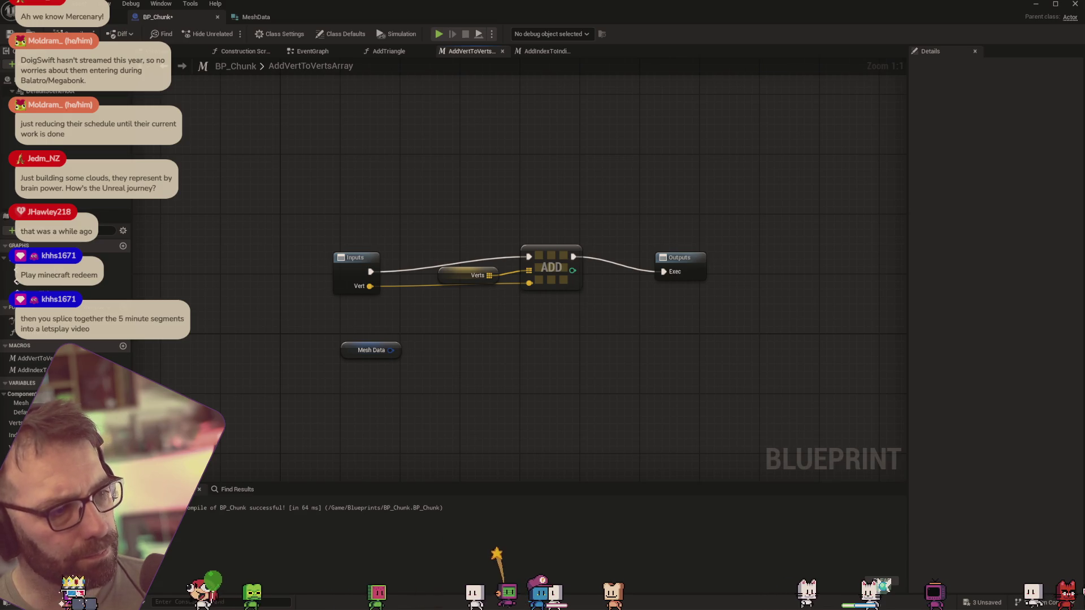
pyautogui.moveTo(390, 350); pyautogui.dragTo(485, 354)
pyautogui.write('bers')
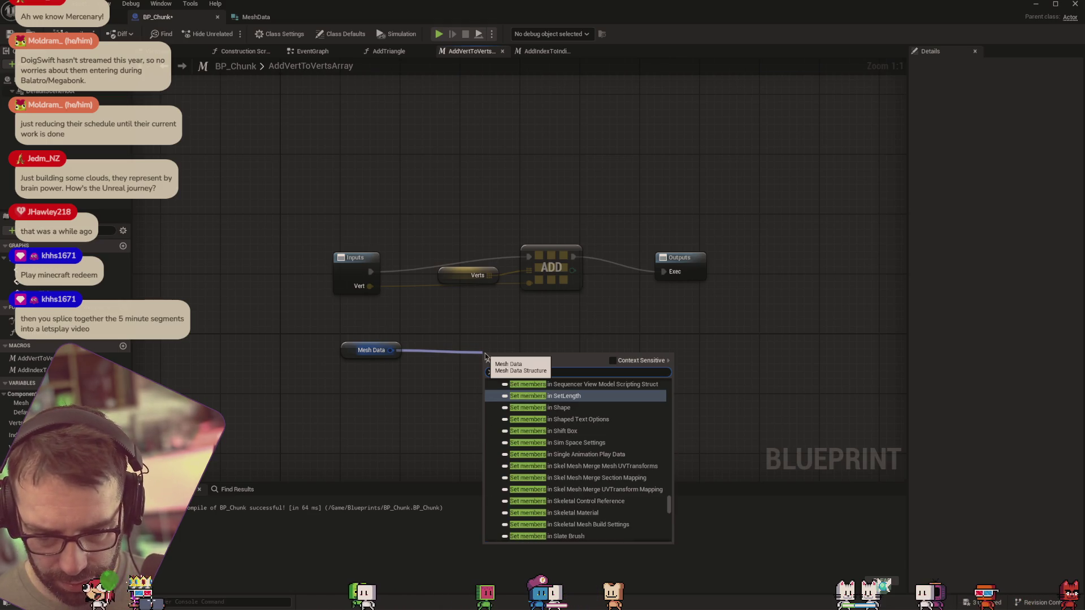
pyautogui.write(' in structu')
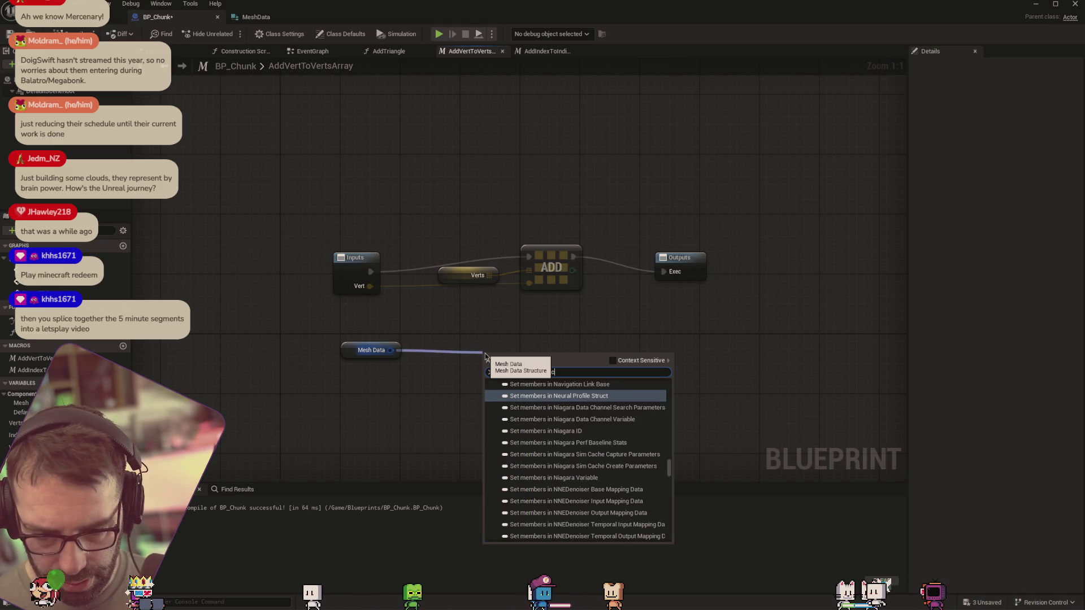
pyautogui.press('BackSpace')
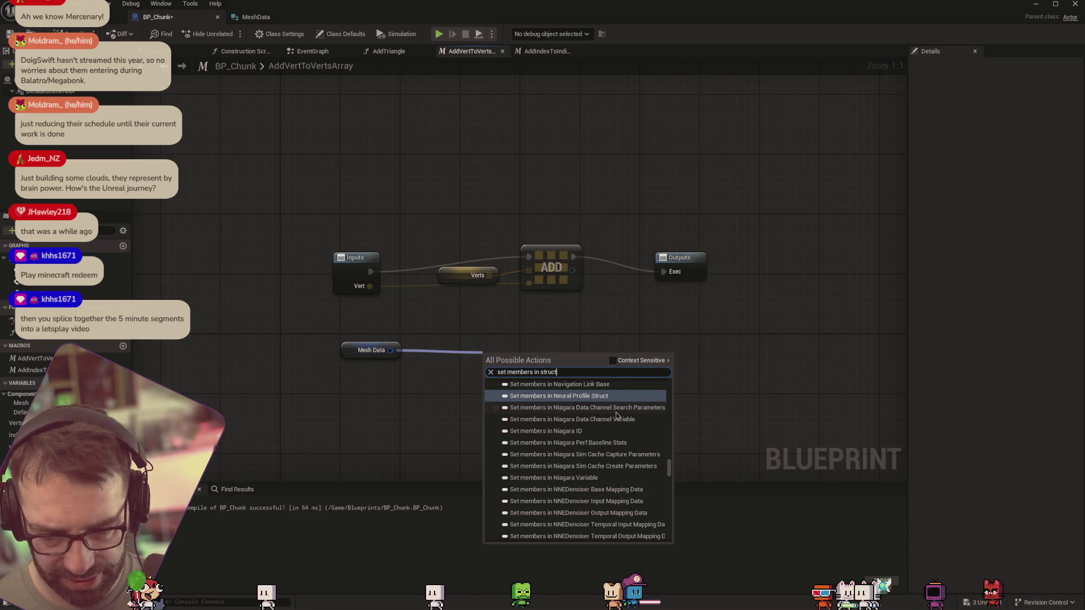
pyautogui.scroll(2, 617, 415)
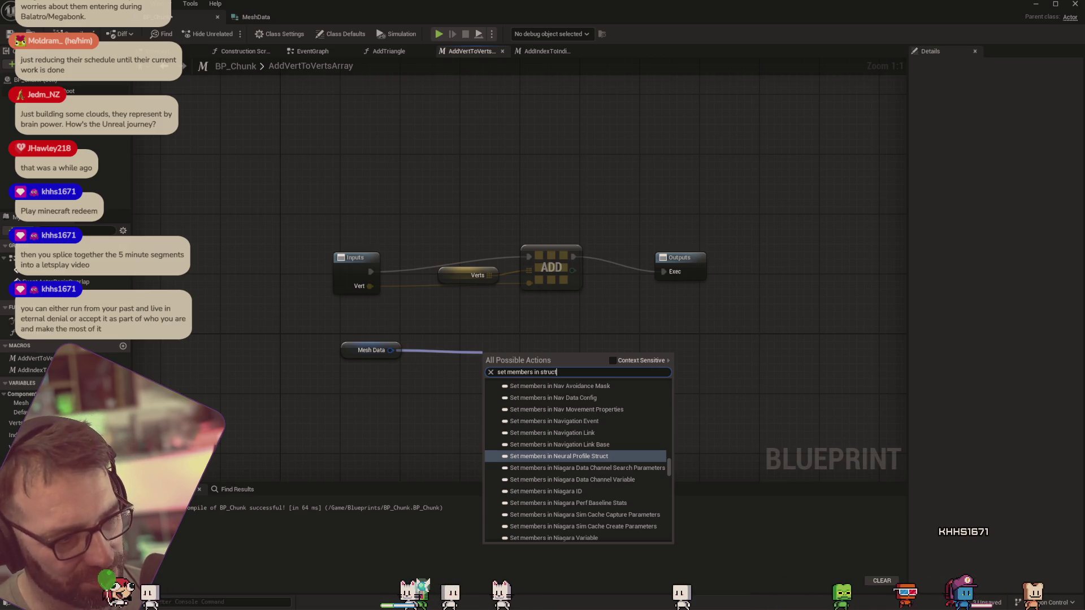
pyautogui.press('Escape')
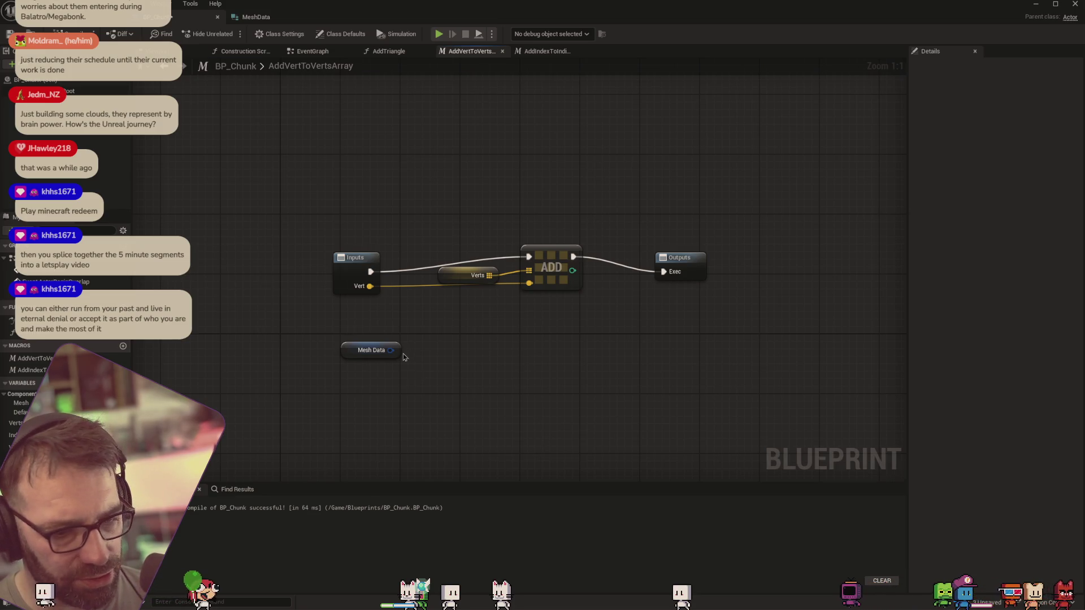
pyautogui.rightClick(448, 358)
pyautogui.write('set members')
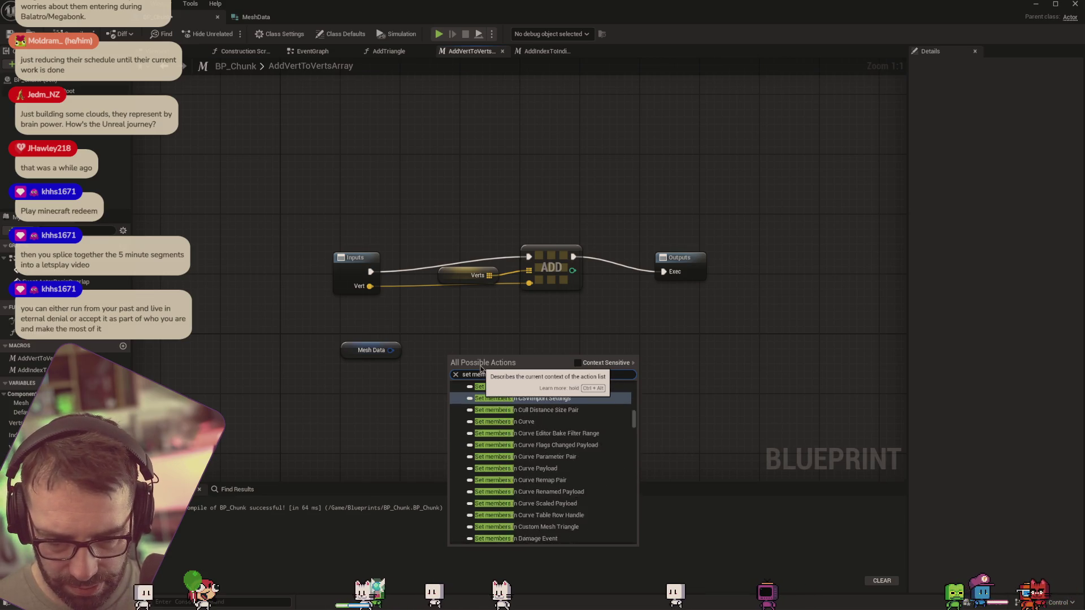
pyautogui.write(' in struct')
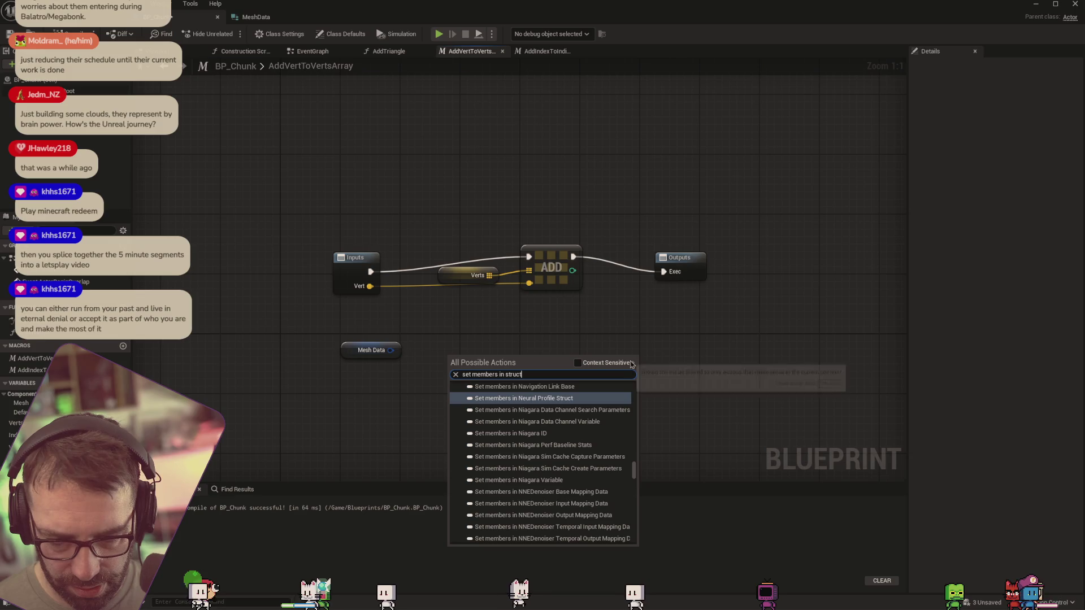
pyautogui.click(631, 363)
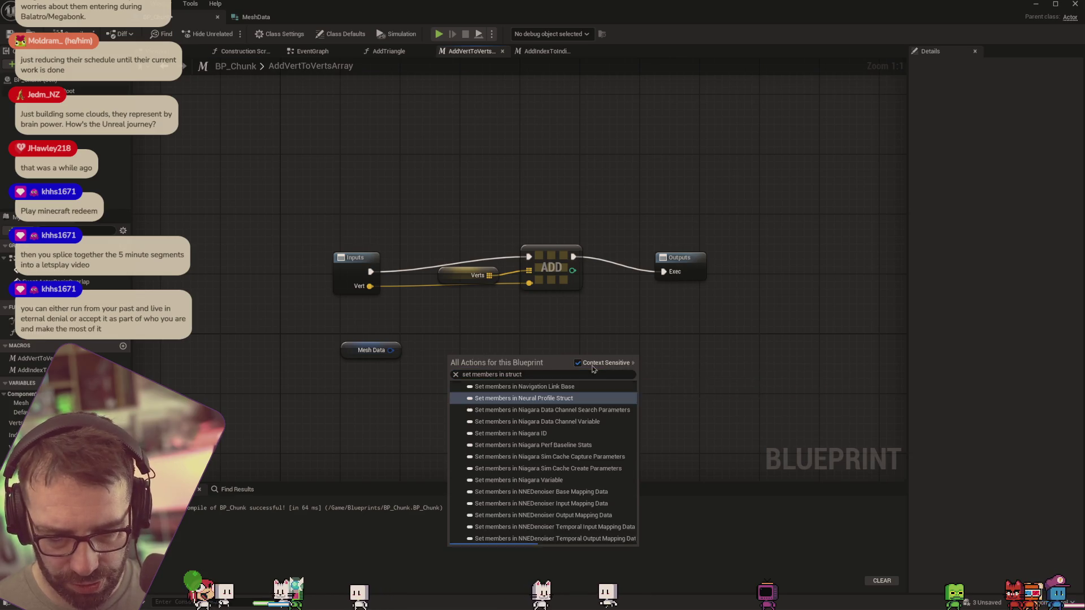
pyautogui.scroll(5, 577, 433)
pyautogui.click(578, 431)
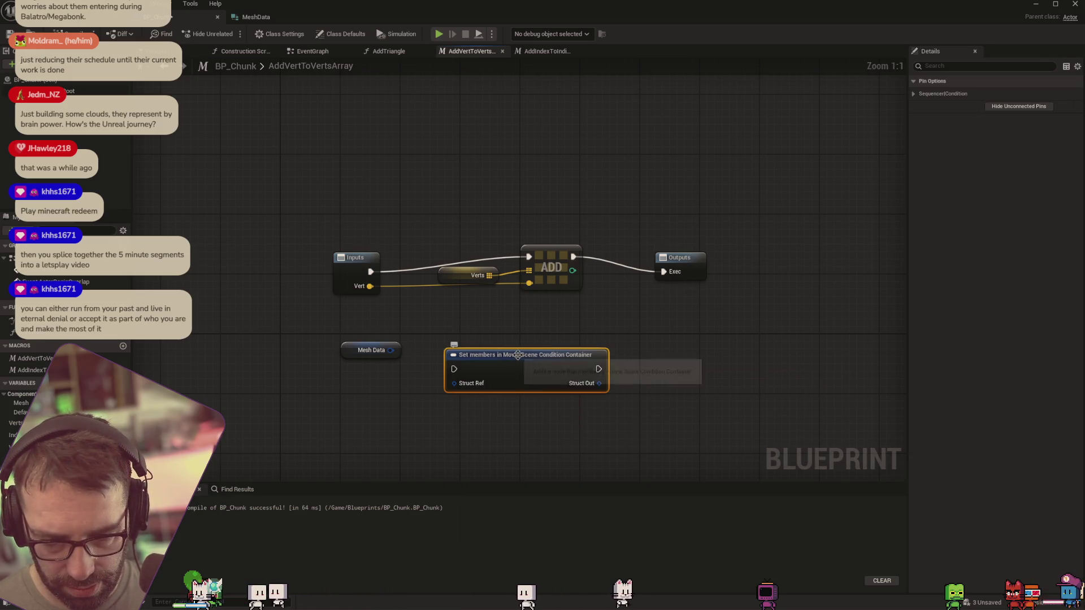
pyautogui.press('Delete')
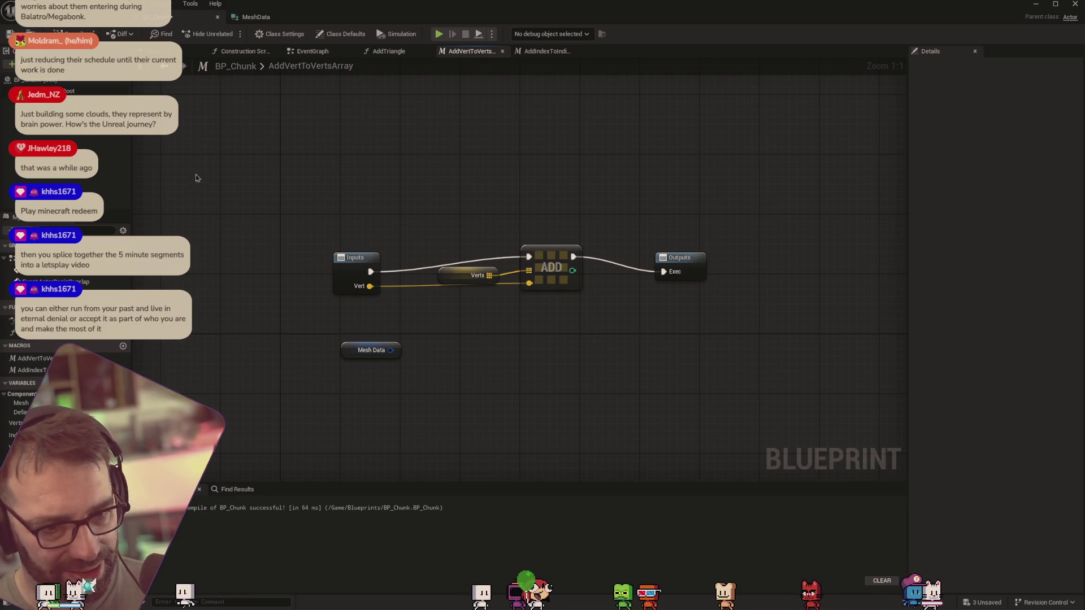
pyautogui.moveTo(164, 178); pyautogui.dragTo(161, 178)
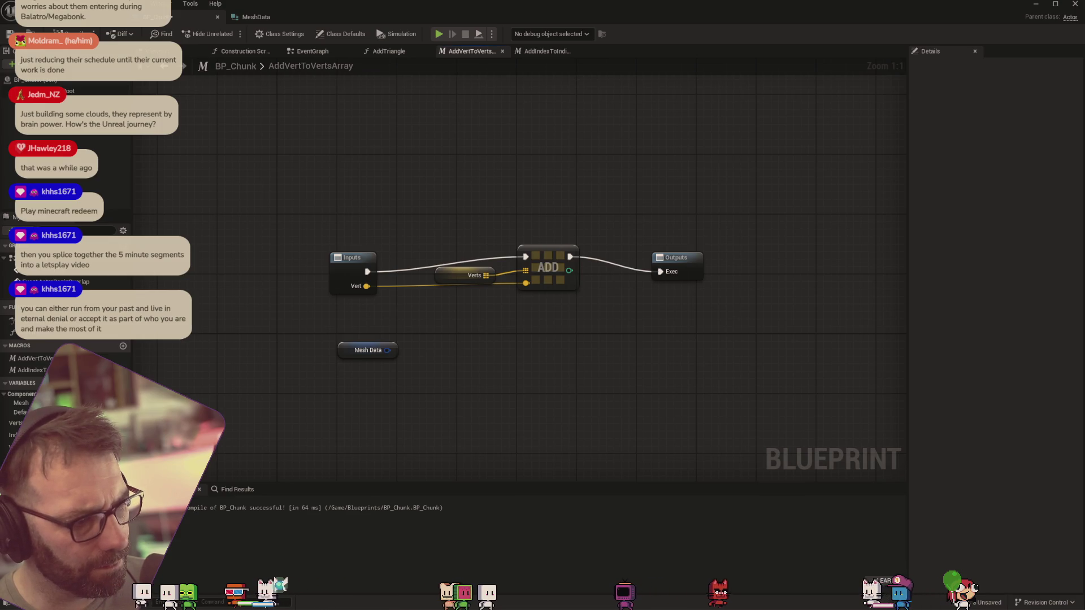
# Add a Set members in Mesh Data node from the getter and expose its Vertices pin
pyautogui.moveTo(387, 350); pyautogui.dragTo(466, 350)
pyautogui.write('set mem')
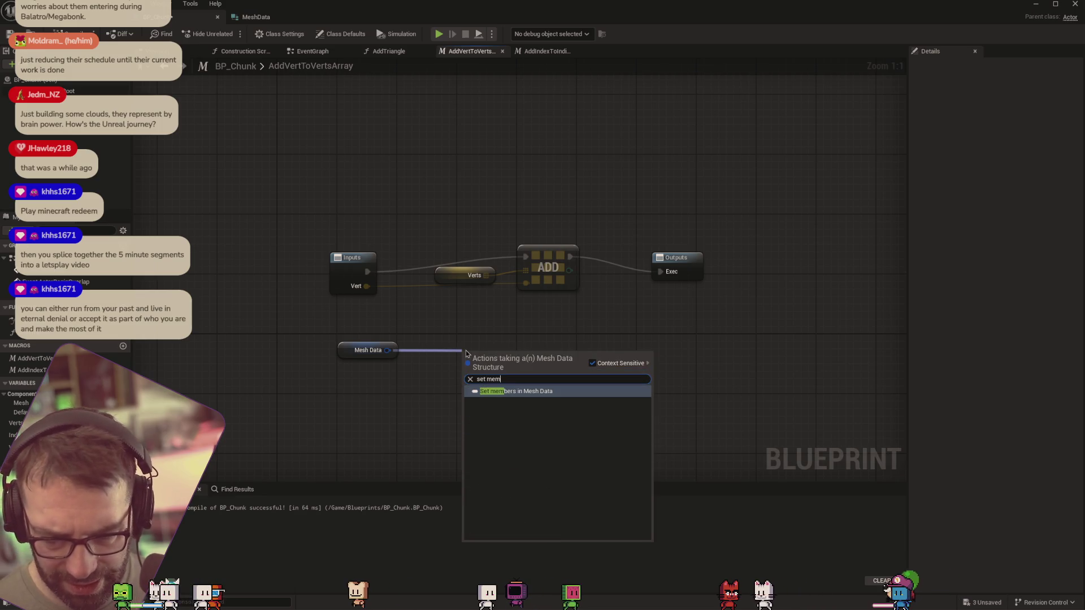
pyautogui.click(551, 392)
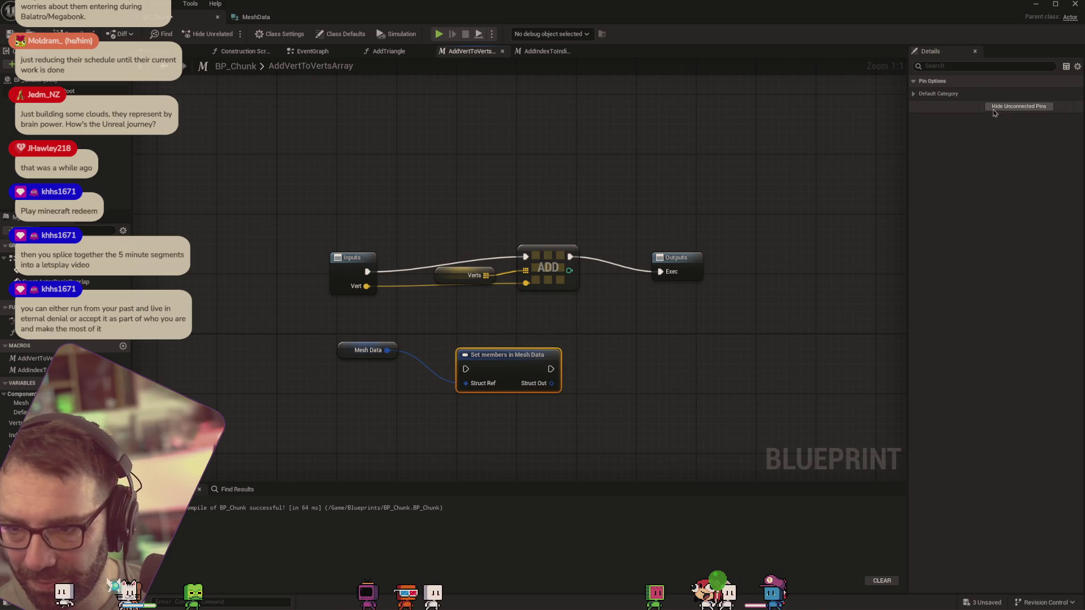
pyautogui.click(926, 94)
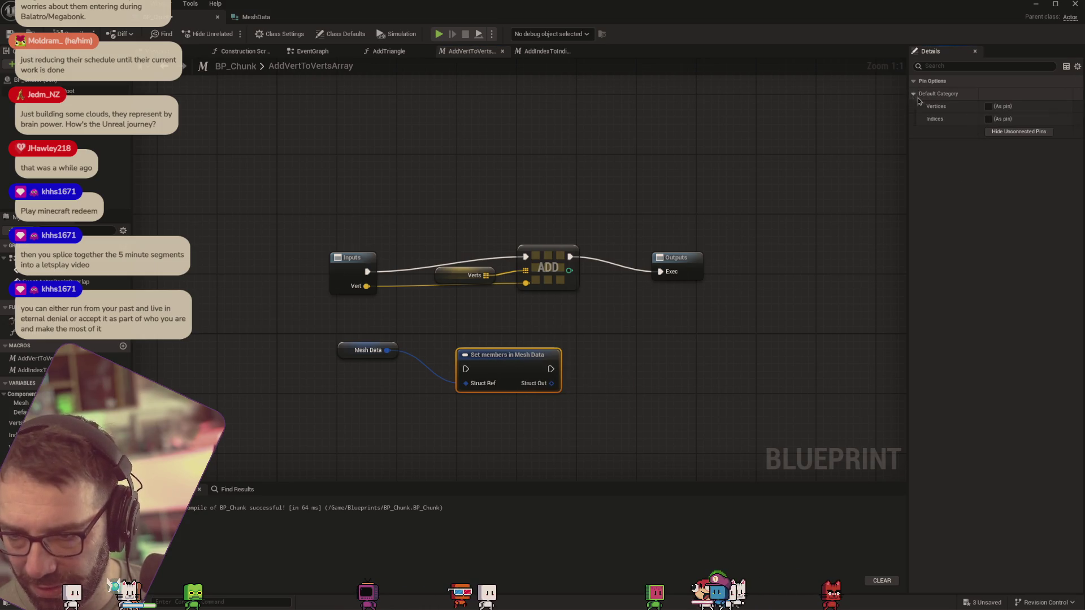
pyautogui.click(988, 108)
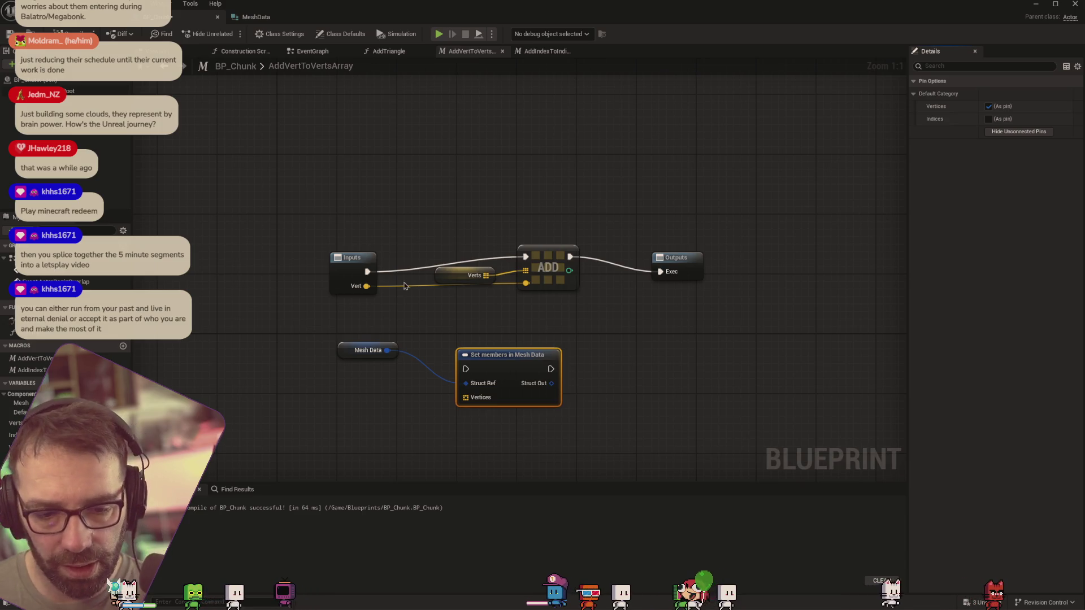
pyautogui.moveTo(341, 351)
pyautogui.mouseDown()
pyautogui.moveTo(394, 378)
pyautogui.moveTo(393, 396)
pyautogui.mouseUp()
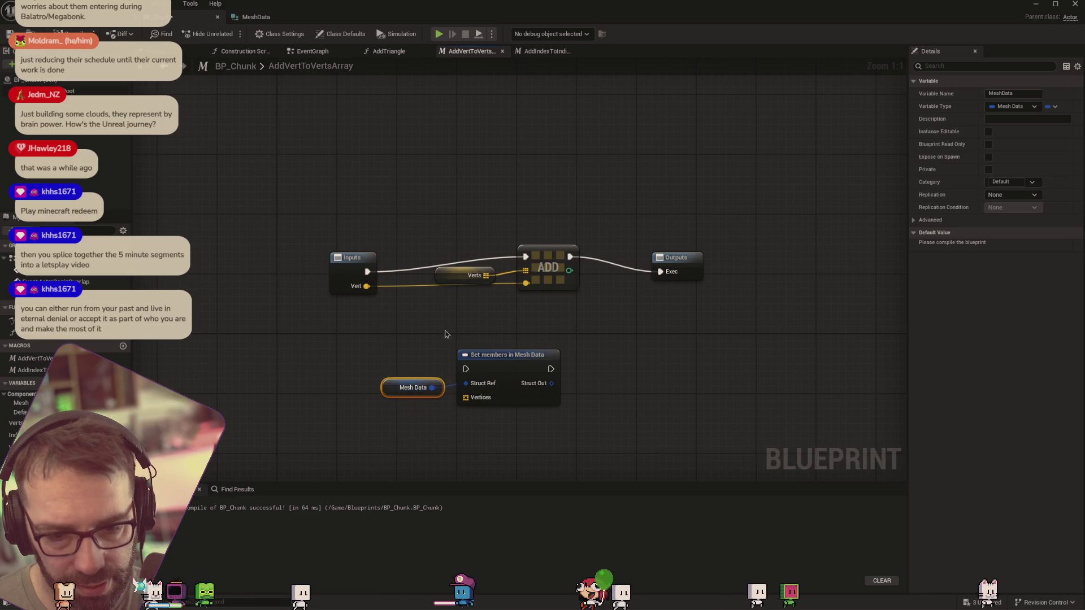
# Place a second Mesh Data getter above Set members and try 'vert' and 'get mem' searches
pyautogui.rightClick(424, 328)
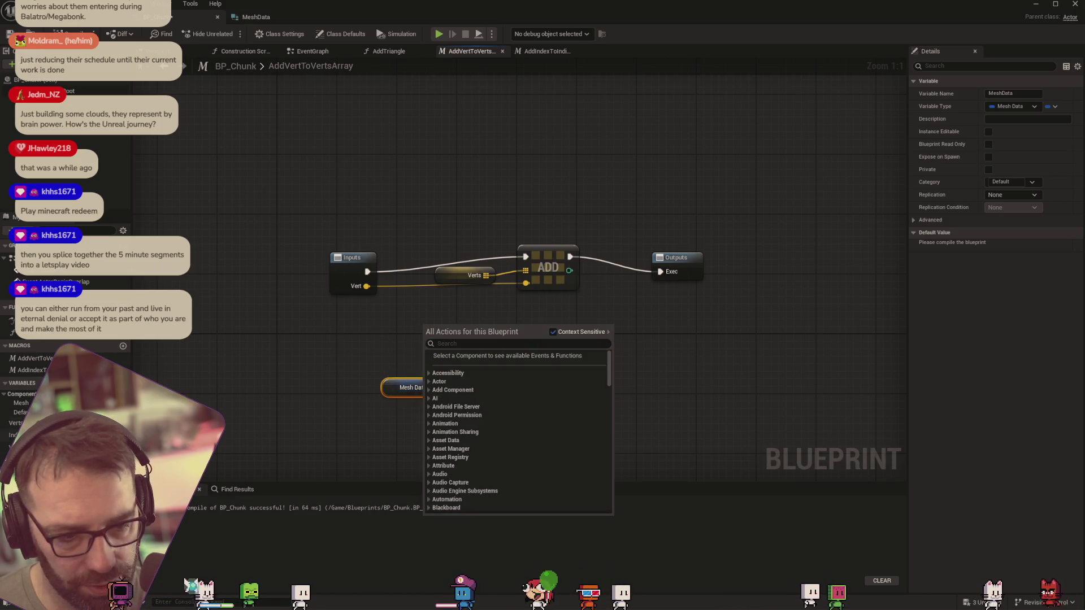
pyautogui.click(350, 364)
pyautogui.moveTo(350, 364)
pyautogui.mouseDown()
pyautogui.moveTo(375, 322)
pyautogui.moveTo(475, 323)
pyautogui.mouseUp()
pyautogui.click(384, 337)
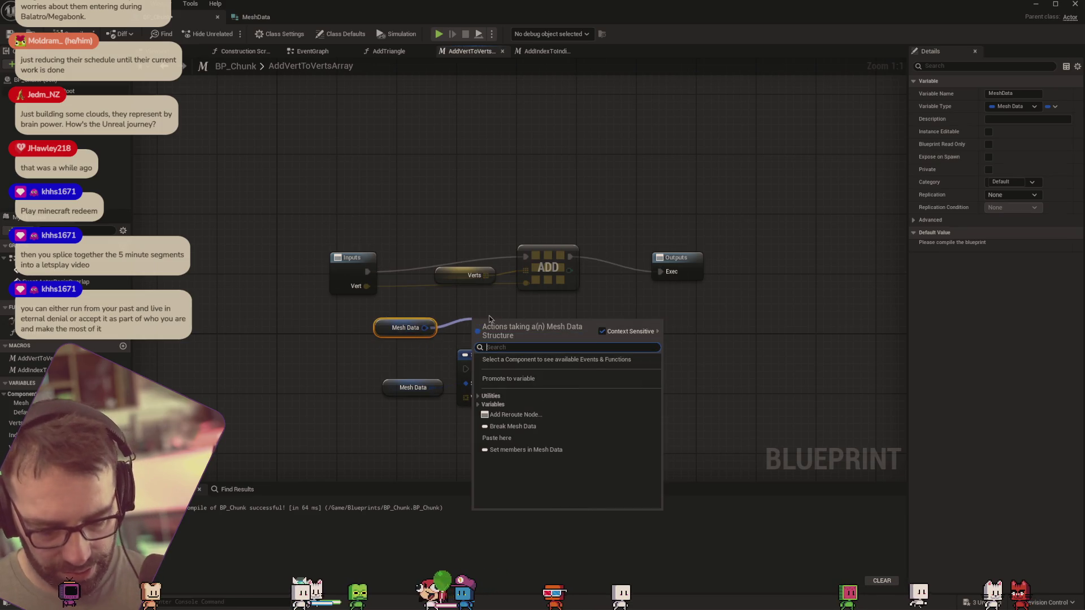
pyautogui.write('vert')
pyautogui.press('BackSpace')
pyautogui.press('BackSpace')
pyautogui.press('BackSpace')
pyautogui.write('get m')
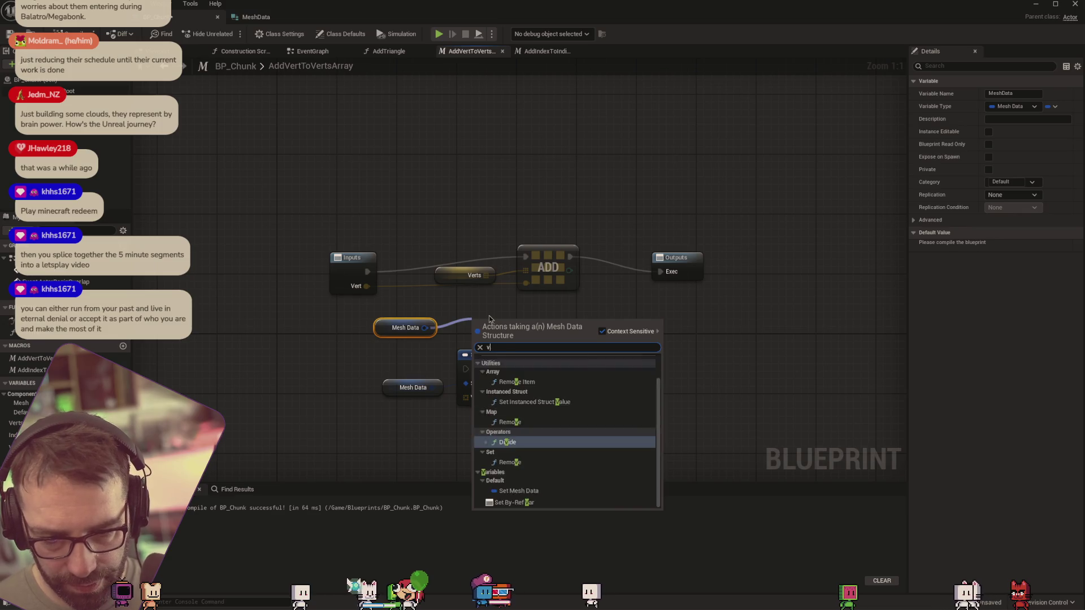
pyautogui.write('em')
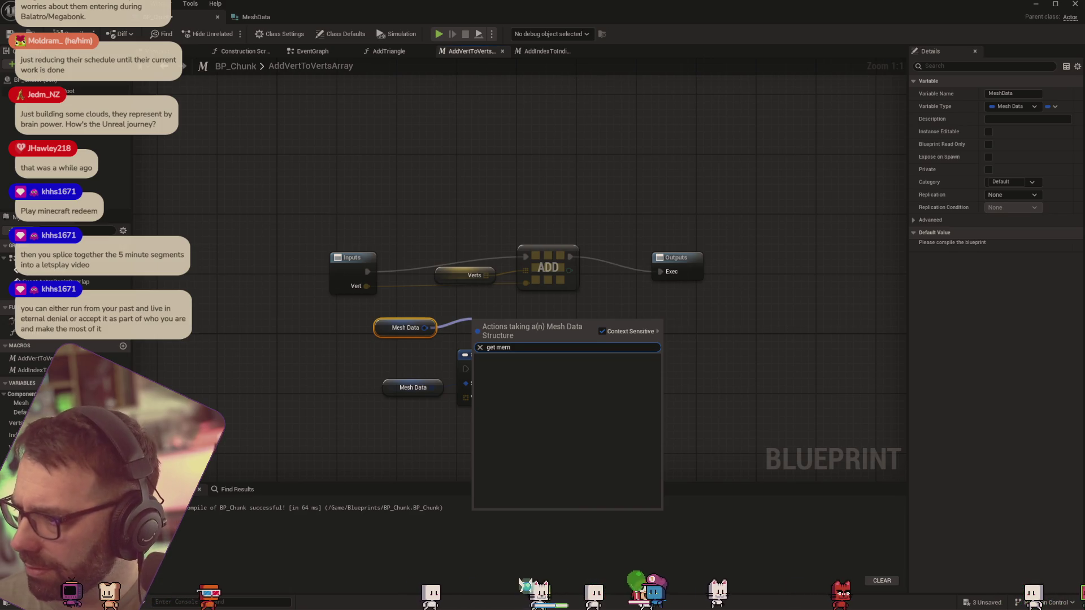
pyautogui.press('Escape')
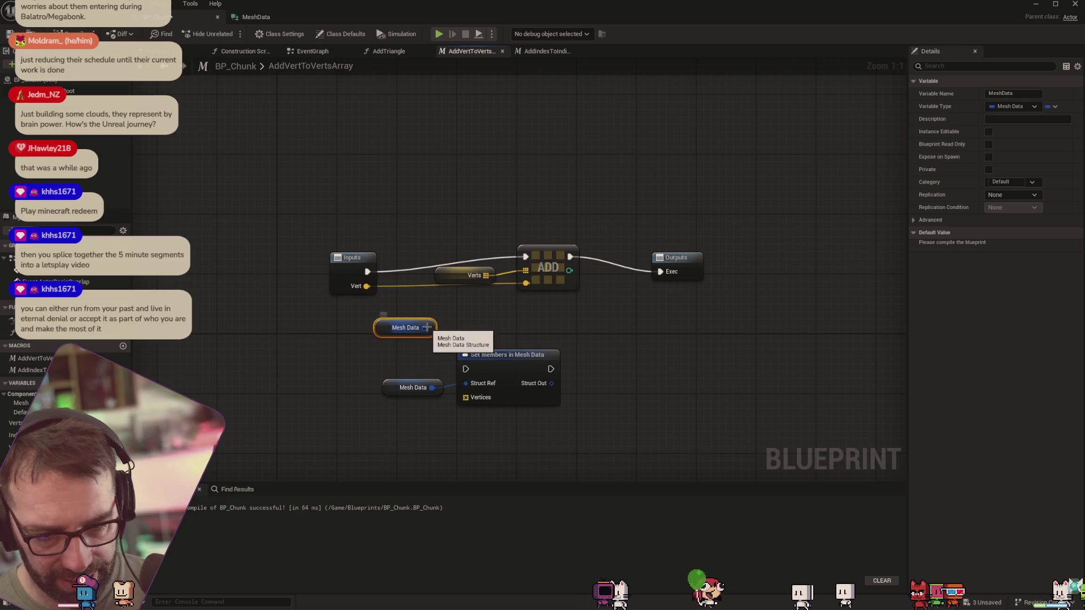
# Try 'get' and 'cast' searches from the new getter's pin, cancelling without adding a node
pyautogui.moveTo(424, 327); pyautogui.dragTo(522, 331)
pyautogui.write('get')
pyautogui.press('BackSpace')
pyautogui.press('BackSpace')
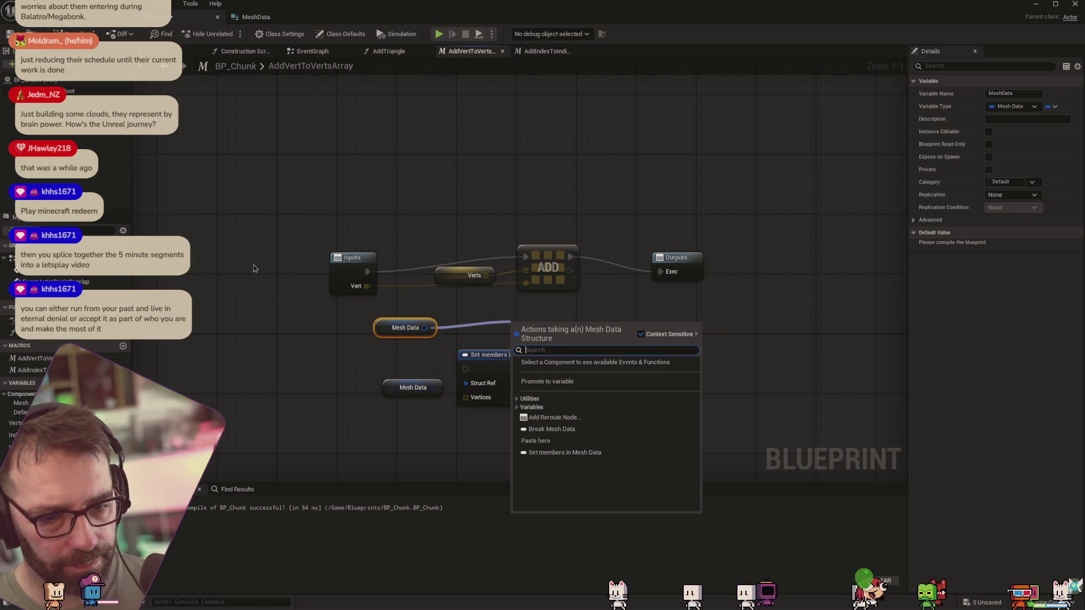
pyautogui.write('get')
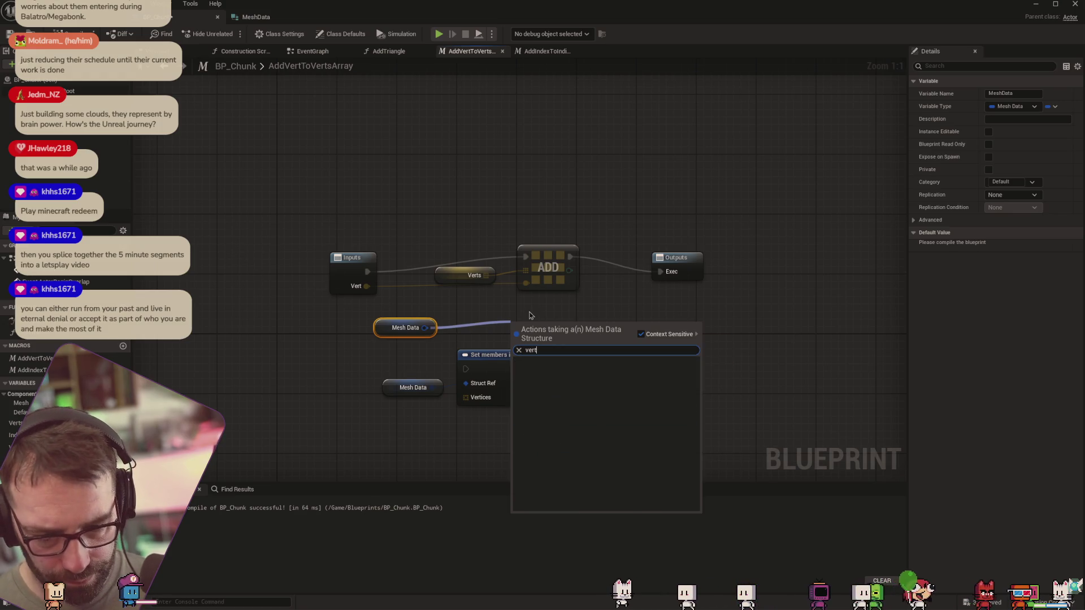
pyautogui.press('BackSpace')
pyautogui.press('BackSpace')
pyautogui.press('BackSpace')
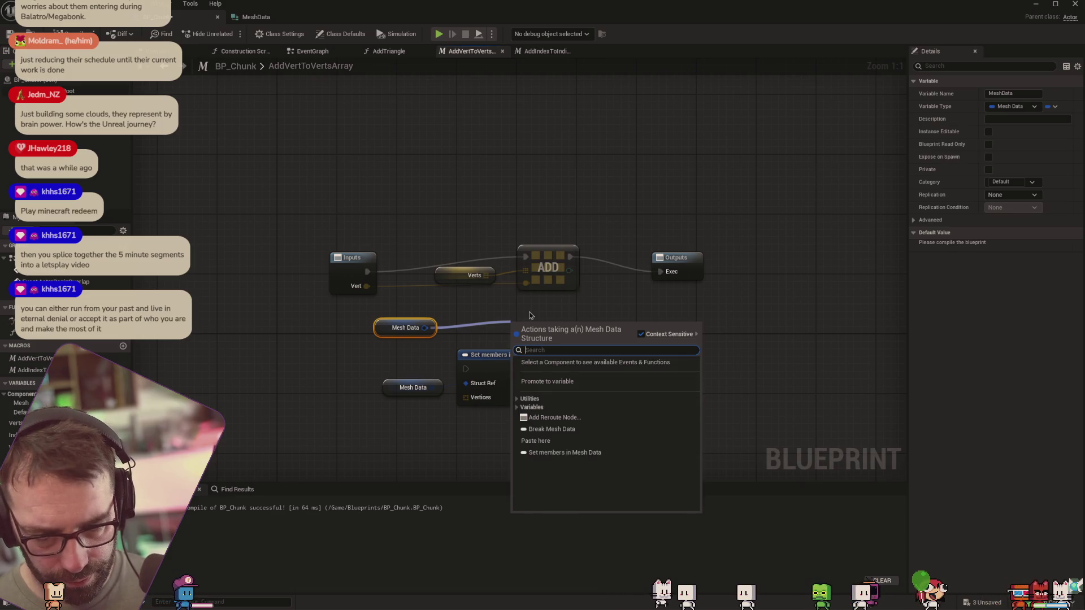
pyautogui.write('cast')
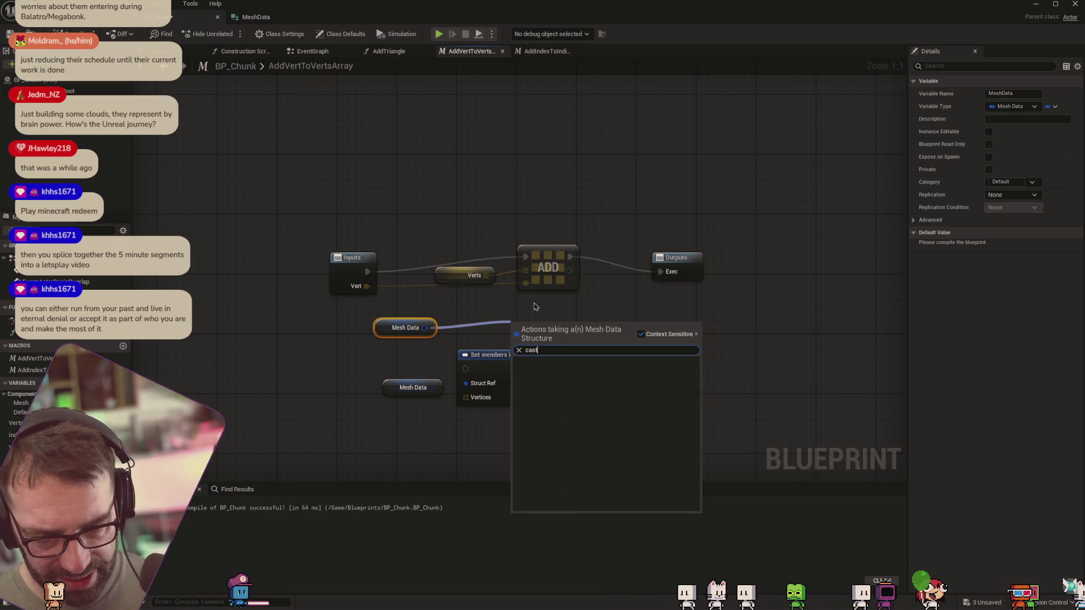
pyautogui.press('BackSpace')
pyautogui.press('BackSpace')
pyautogui.press('BackSpace')
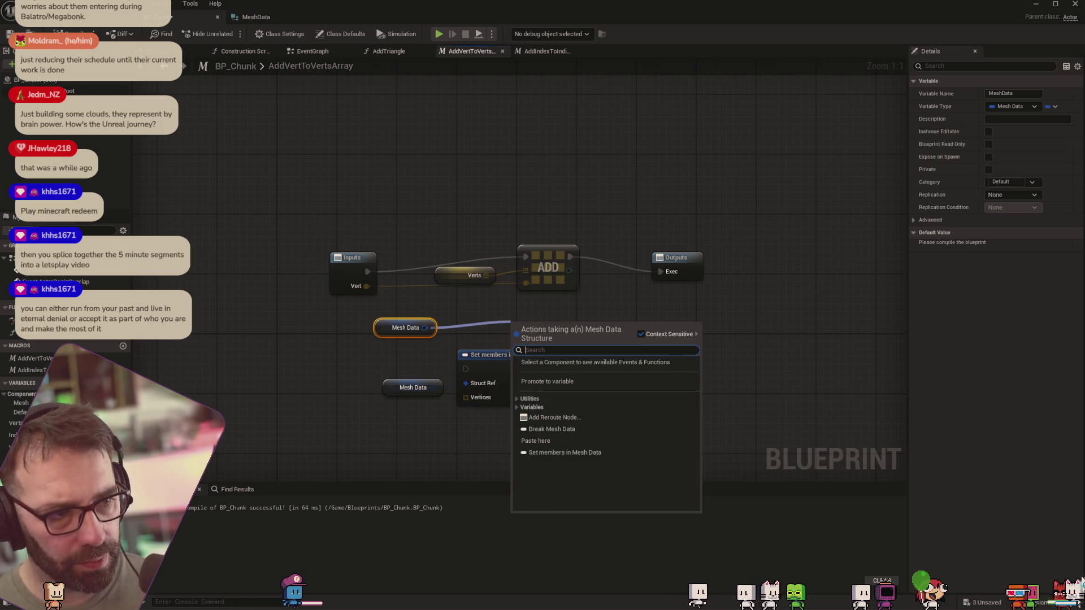
pyautogui.press('Escape')
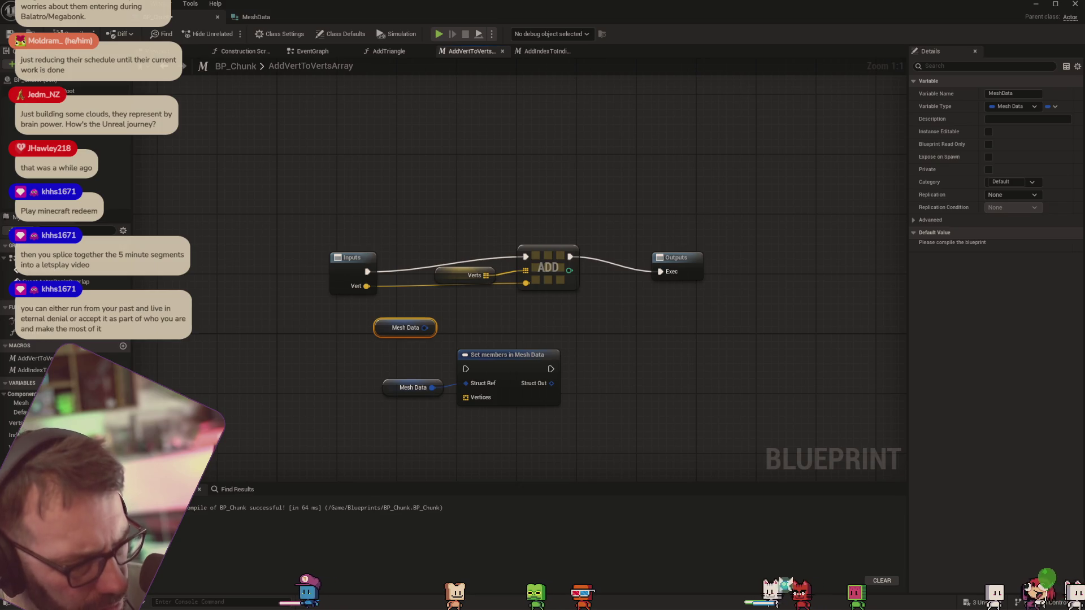
# Add a Break Mesh Data node, wire its Vertices into ADD, and delete the Verts variable
pyautogui.moveTo(424, 328); pyautogui.dragTo(497, 326)
pyautogui.write('b')
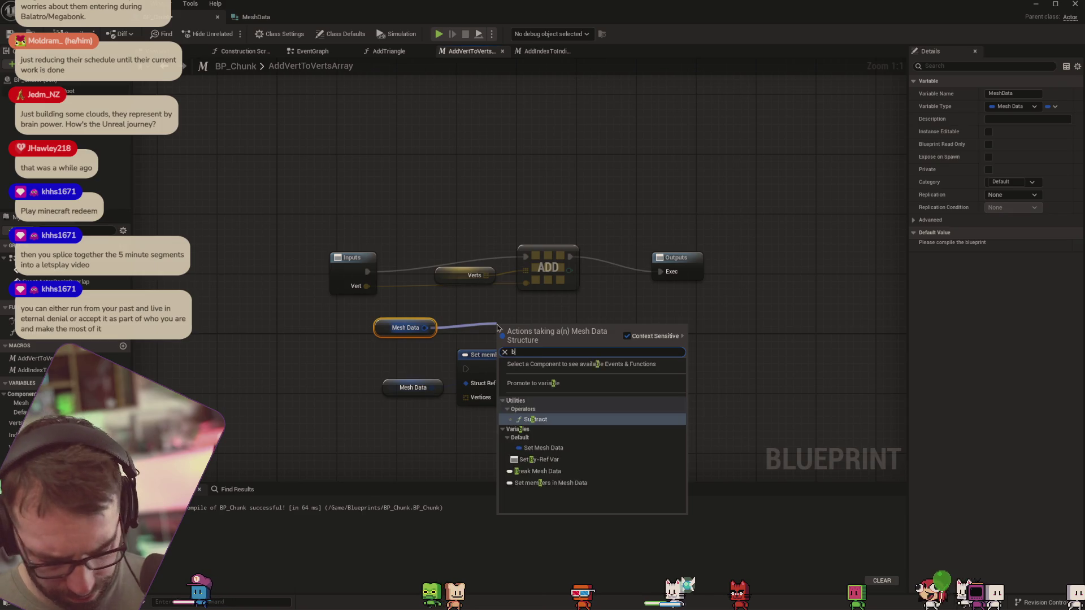
pyautogui.write('reak')
pyautogui.click(550, 364)
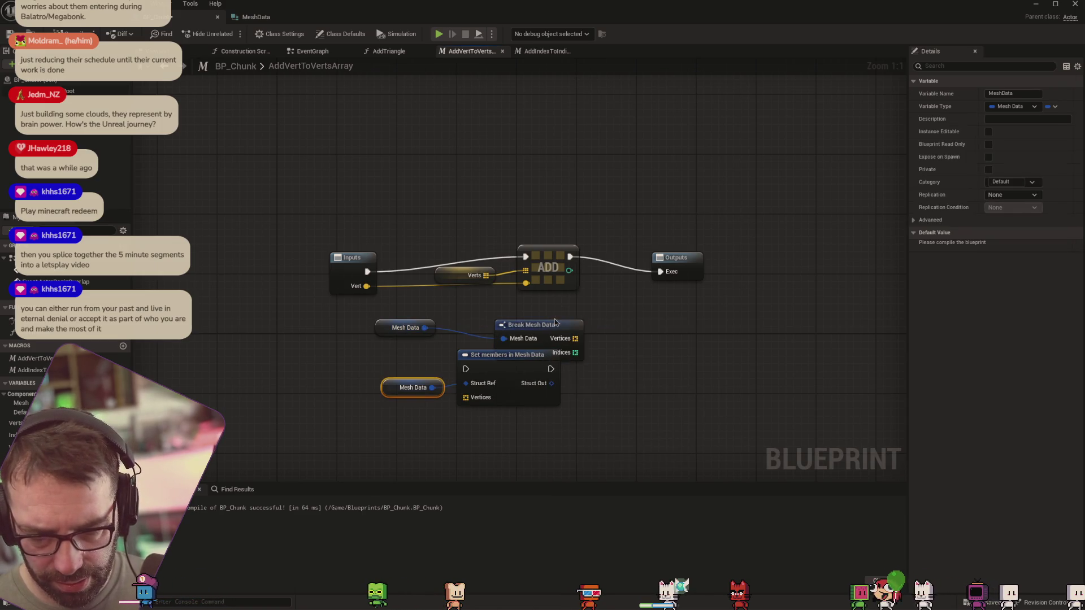
pyautogui.moveTo(552, 329); pyautogui.dragTo(506, 313)
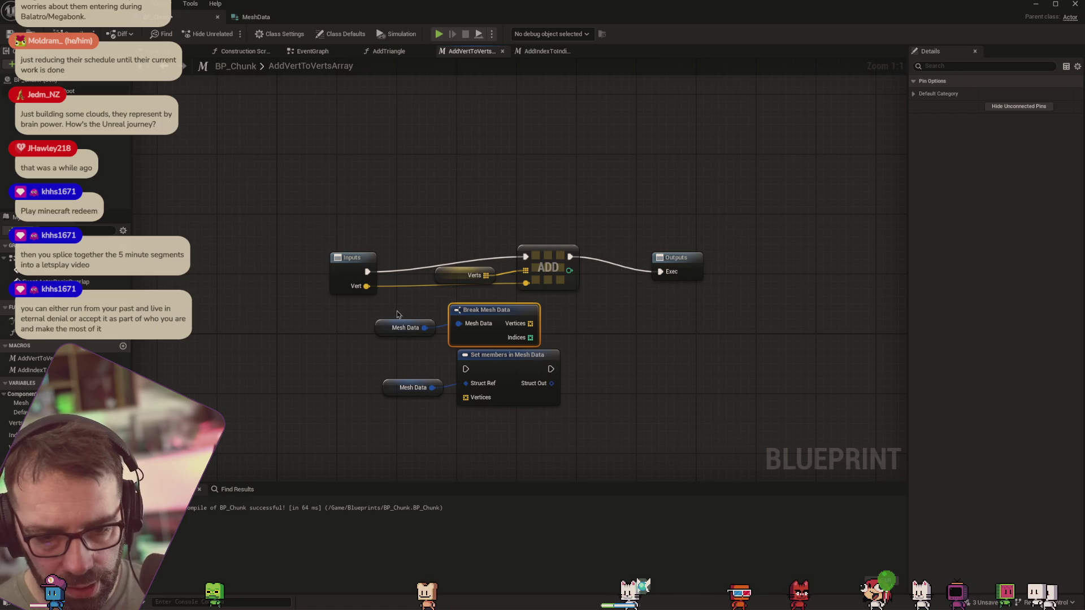
pyautogui.moveTo(530, 323); pyautogui.dragTo(526, 271)
pyautogui.click(457, 276)
pyautogui.press('Delete')
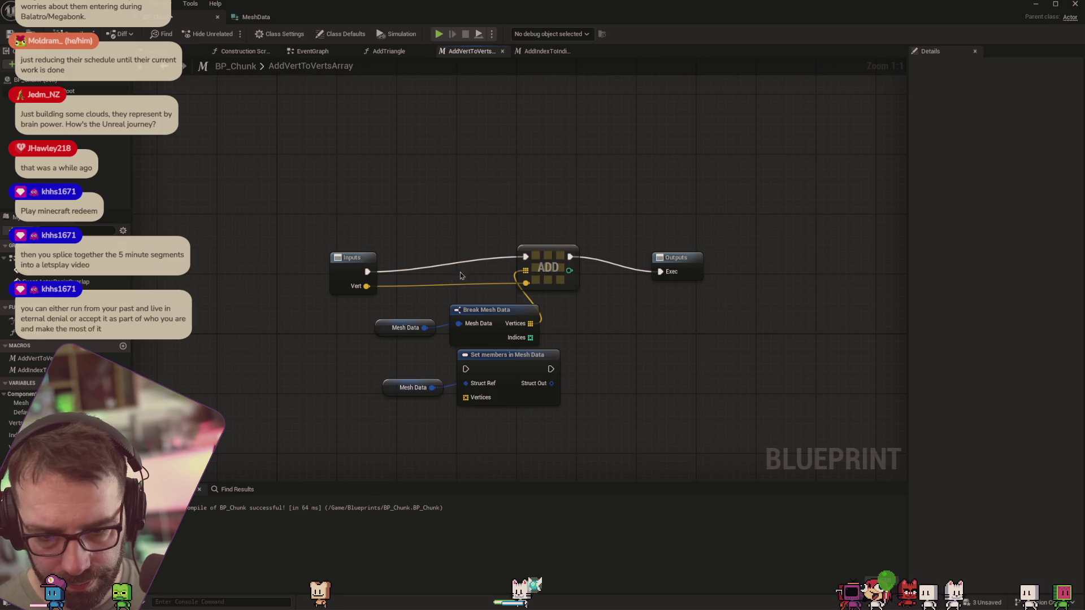
# Tidy the node layout and cut the Set members node along with its getter
pyautogui.moveTo(364, 258); pyautogui.dragTo(370, 221)
pyautogui.moveTo(389, 298)
pyautogui.mouseDown()
pyautogui.moveTo(497, 339)
pyautogui.moveTo(419, 295)
pyautogui.mouseUp()
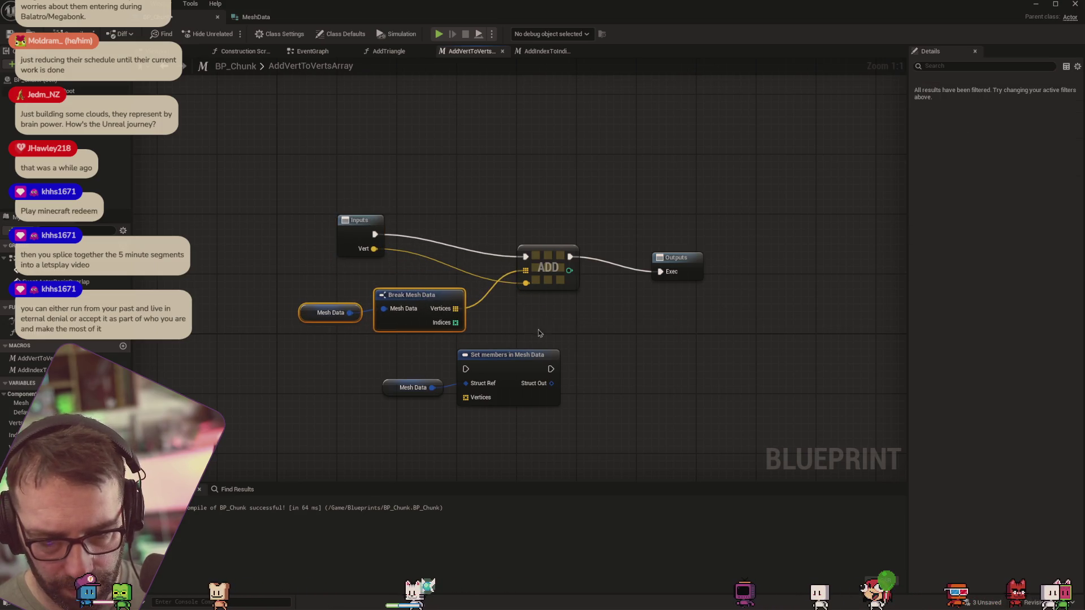
pyautogui.moveTo(565, 339); pyautogui.dragTo(376, 410)
pyautogui.rightClick(501, 365)
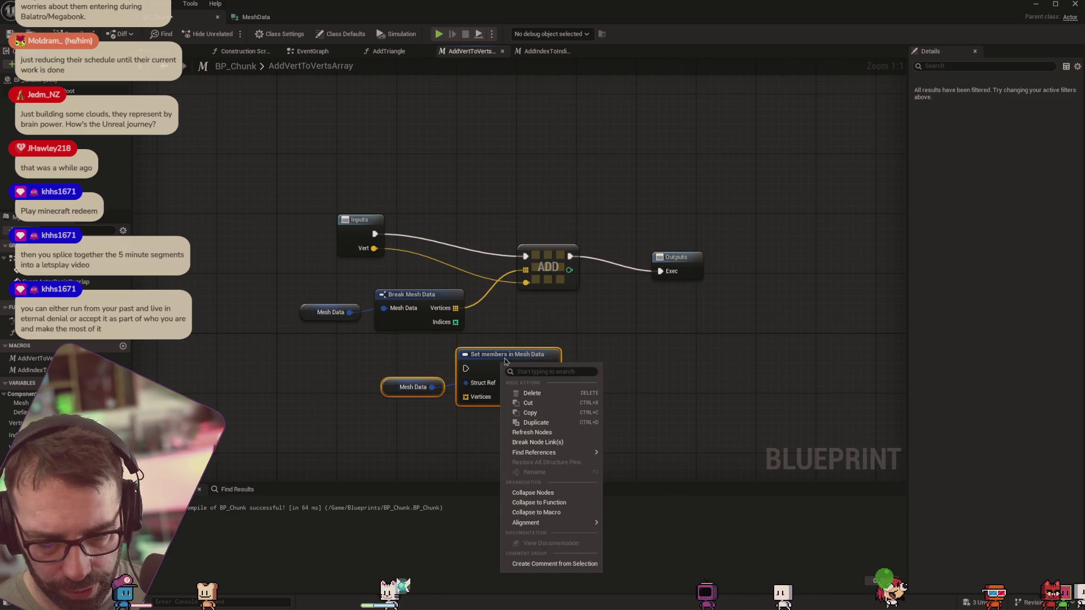
pyautogui.click(539, 403)
pyautogui.click(675, 258)
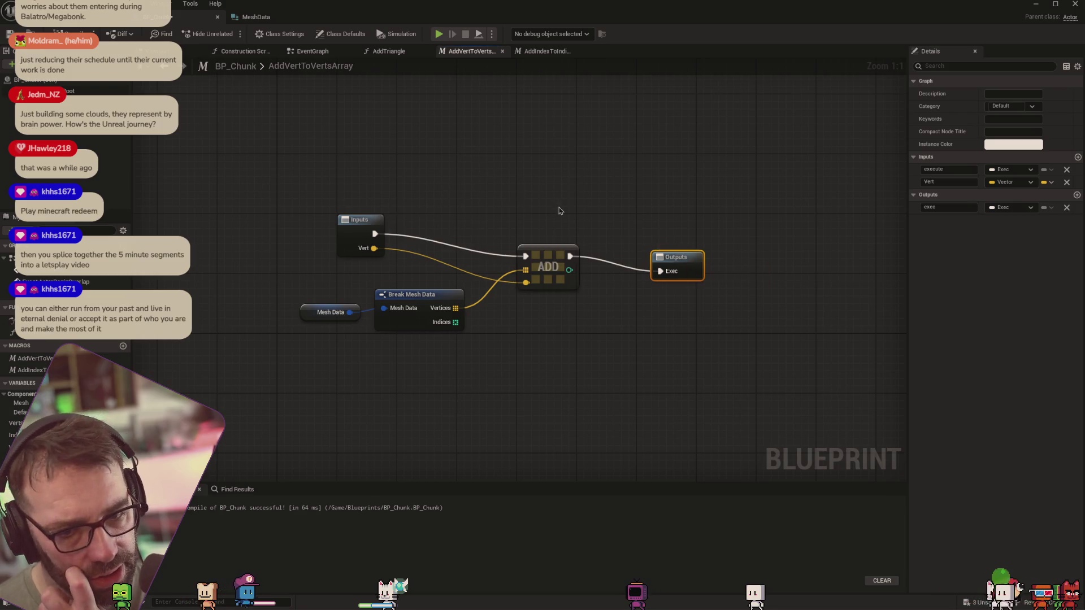
pyautogui.click(546, 52)
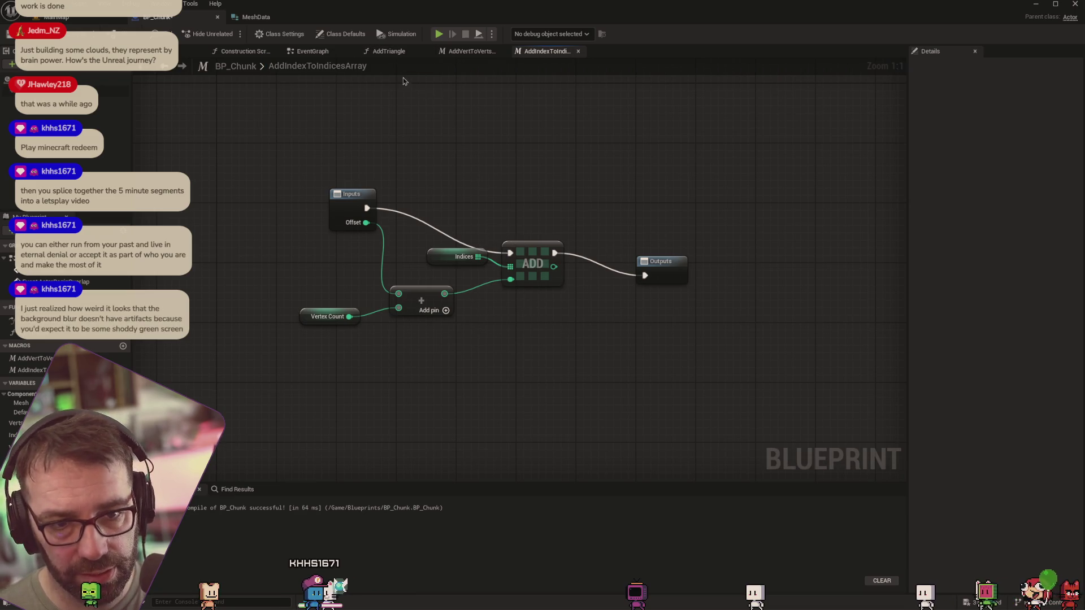
pyautogui.click(389, 51)
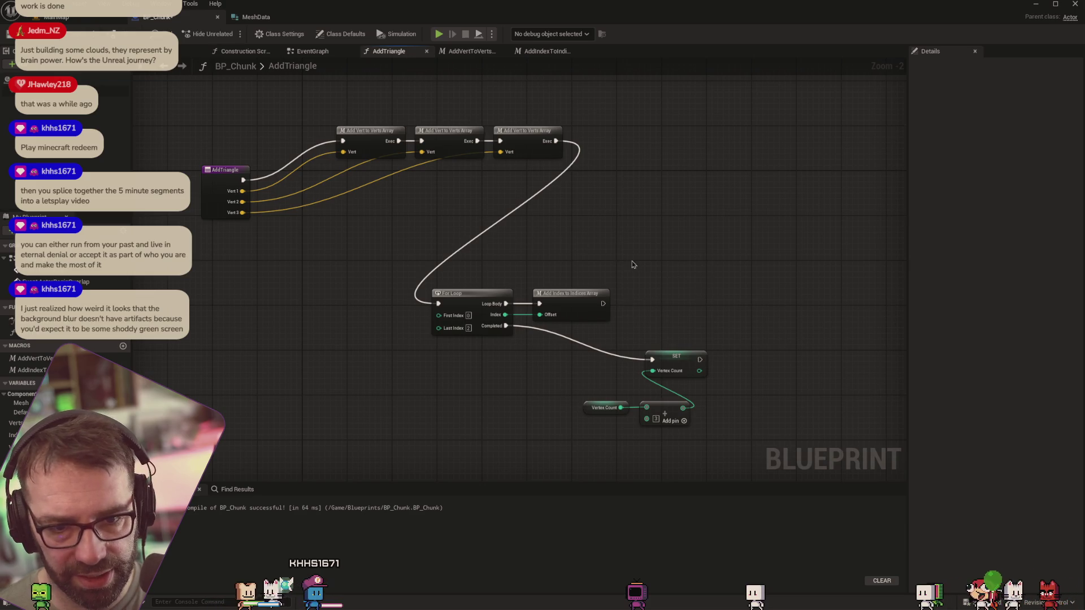
pyautogui.hotkey('alt', 'Left')
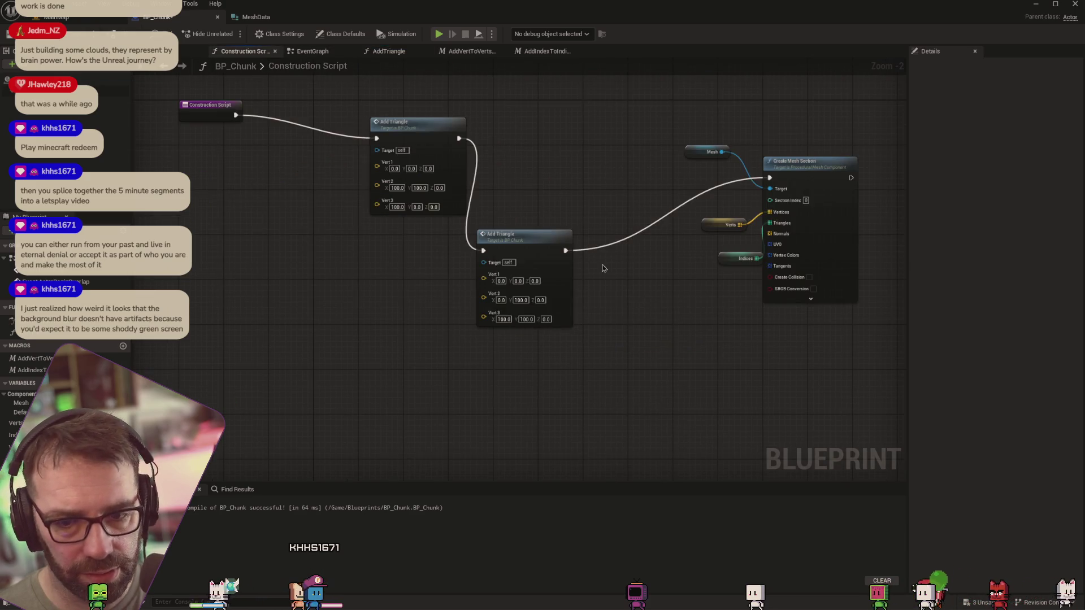
pyautogui.rightClick(679, 286)
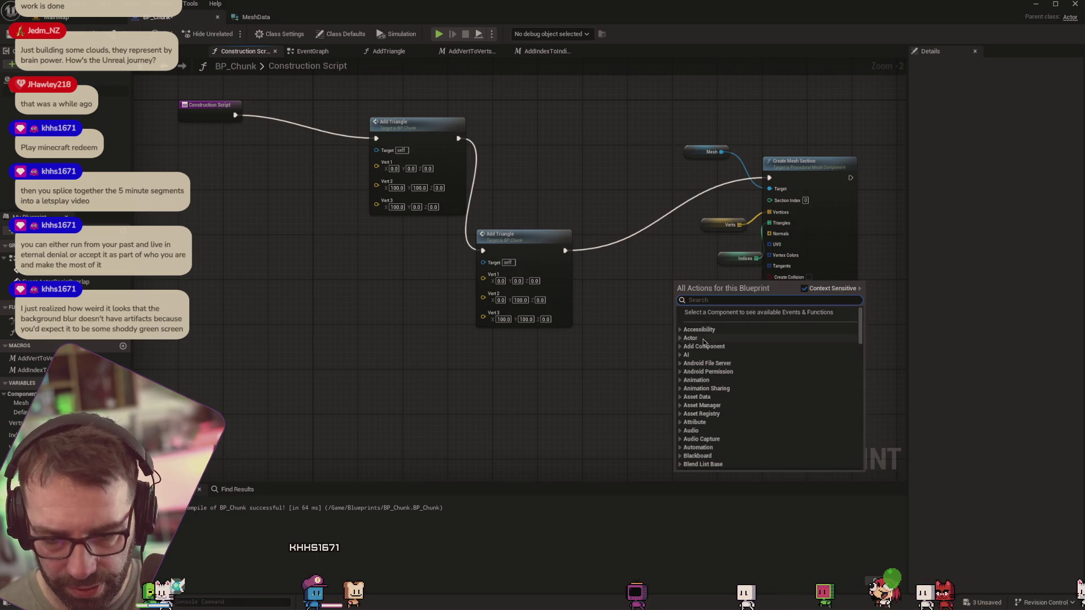
pyautogui.press('Escape')
pyautogui.hotkey('ctrl', 'v')
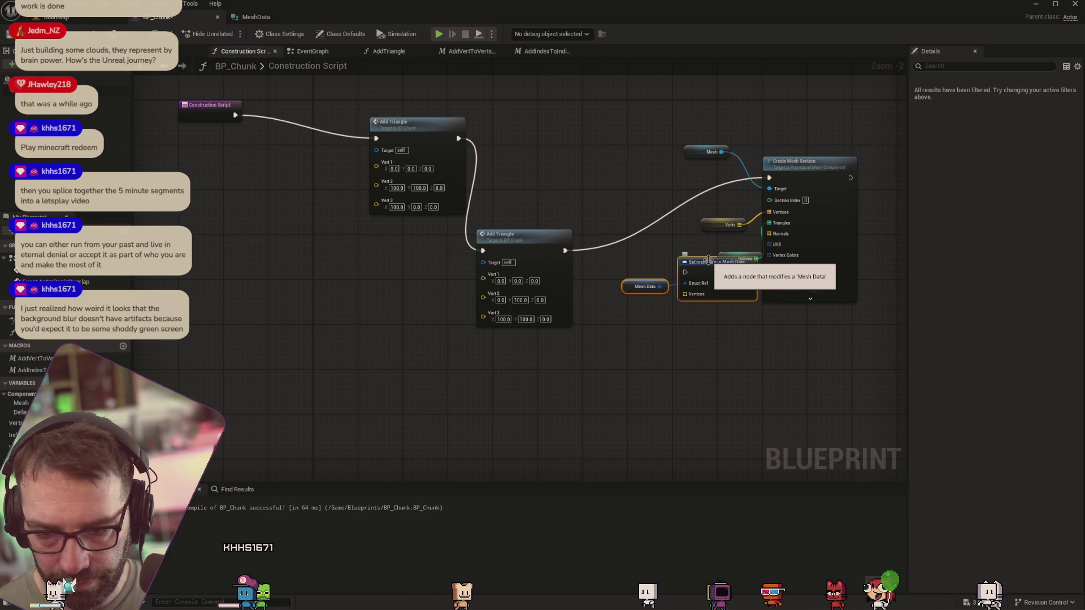
pyautogui.press('Delete')
pyautogui.doubleClick(509, 234)
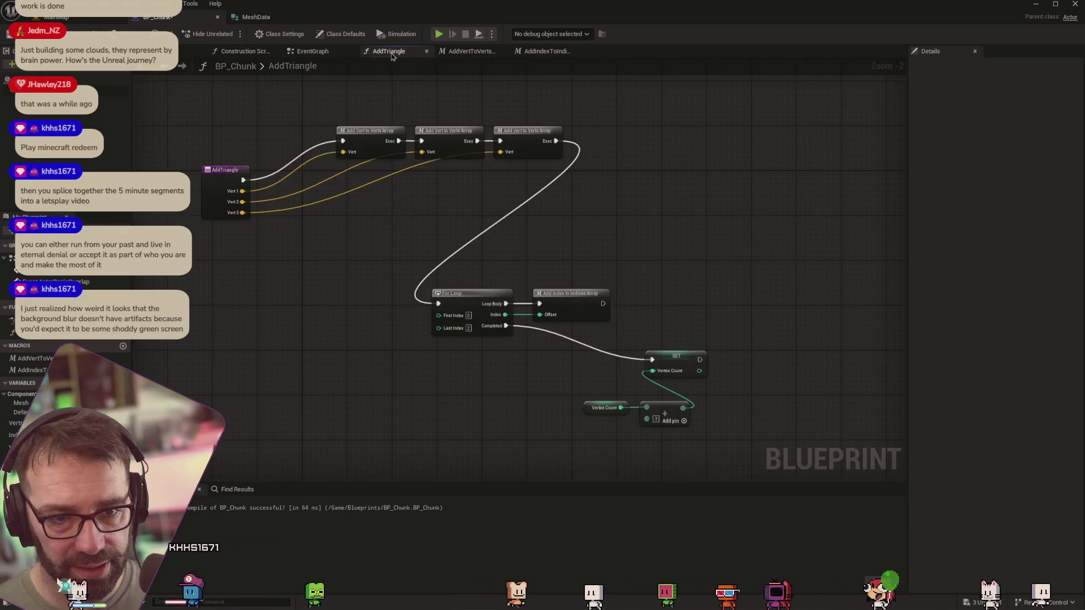
pyautogui.click(463, 55)
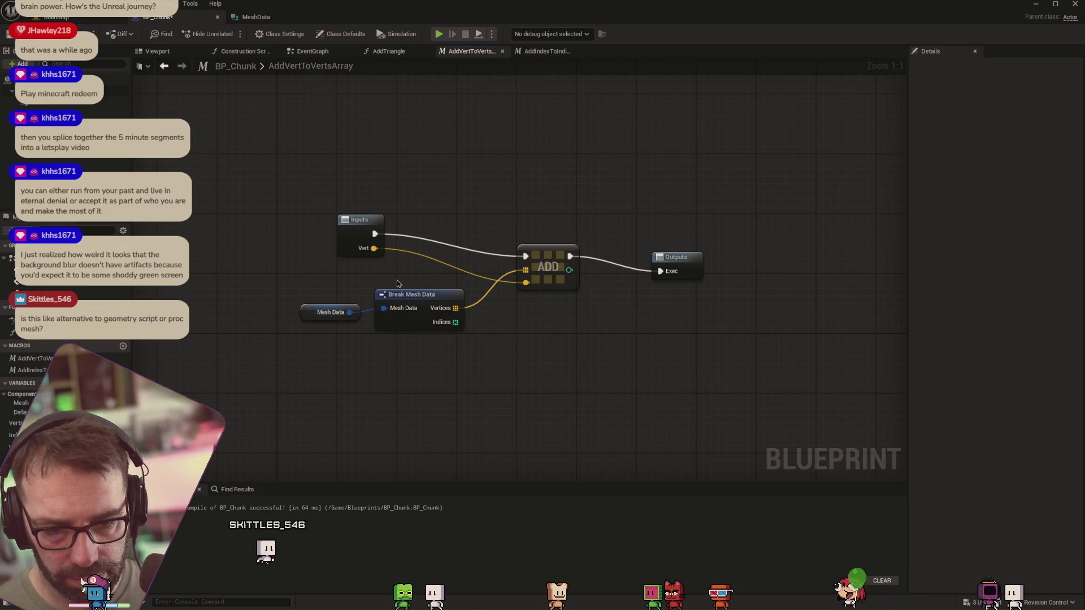
# Copy the Mesh Data and Break Mesh Data nodes into the AddIndexToIndicesArray macro
pyautogui.click(544, 51)
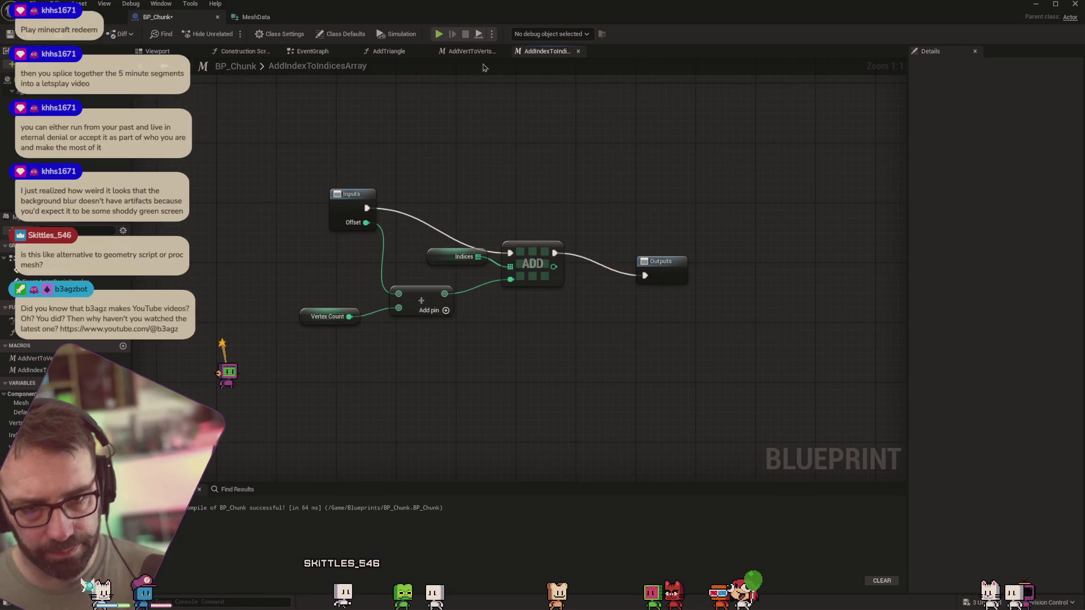
pyautogui.click(469, 51)
pyautogui.moveTo(287, 364); pyautogui.dragTo(446, 297)
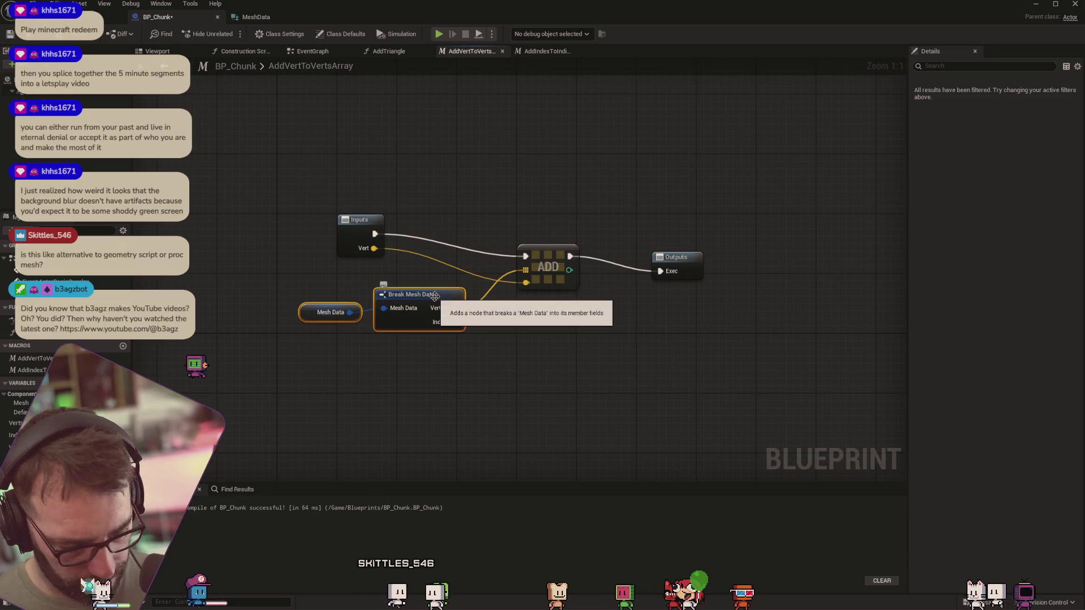
pyautogui.click(540, 51)
pyautogui.hotkey('ctrl', 'v')
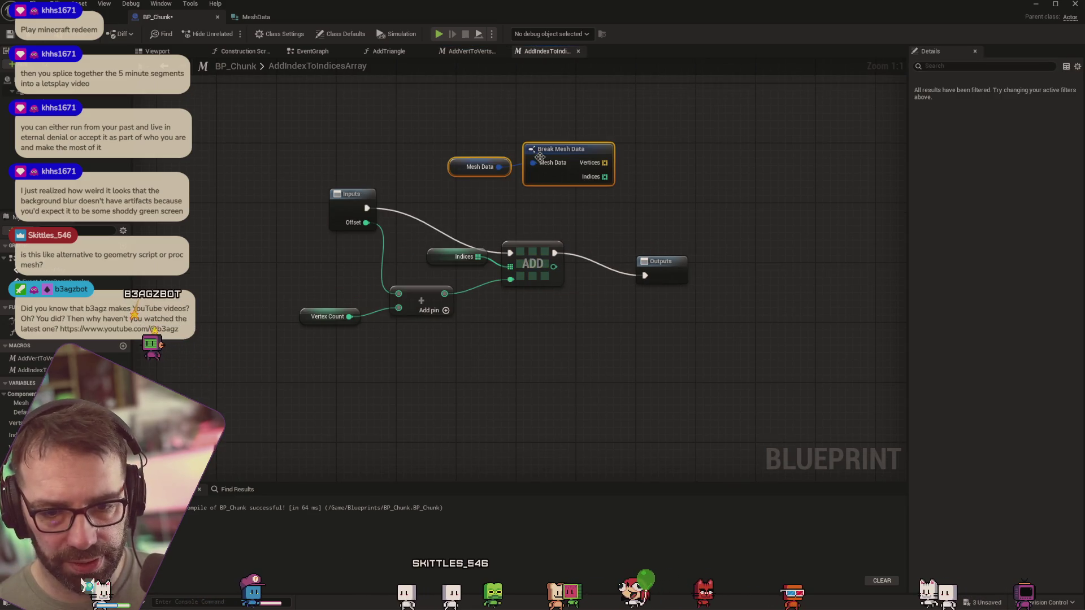
# Wire Break Mesh Data's Indices into ADD and delete the old Indices variable node
pyautogui.moveTo(604, 177)
pyautogui.mouseDown()
pyautogui.moveTo(497, 240)
pyautogui.moveTo(510, 257)
pyautogui.moveTo(529, 227)
pyautogui.mouseUp()
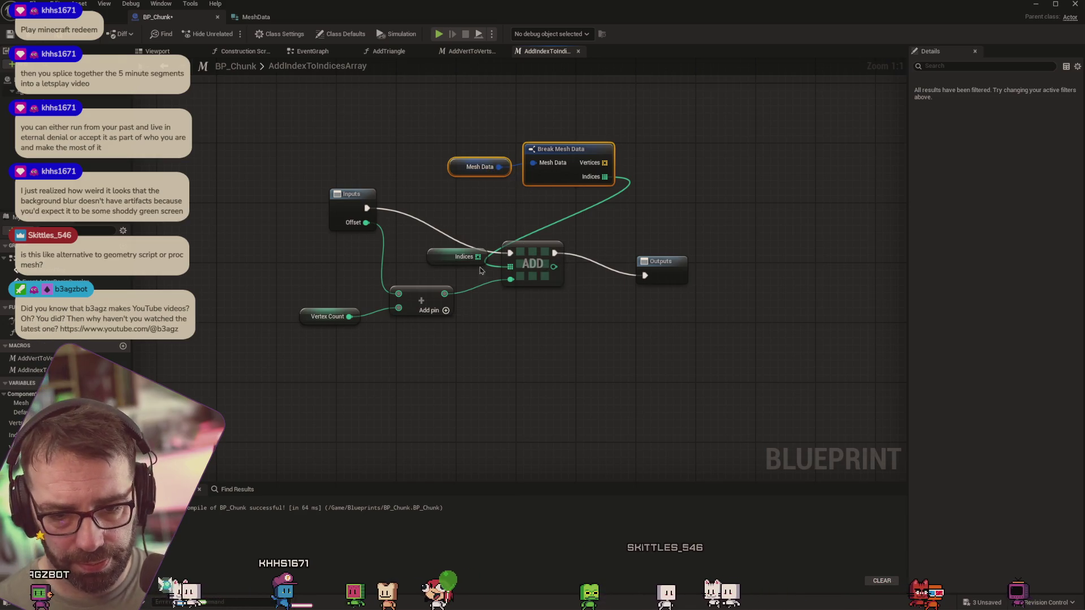
pyautogui.click(445, 257)
pyautogui.press('Delete')
pyautogui.moveTo(440, 182)
pyautogui.mouseDown()
pyautogui.moveTo(548, 150)
pyautogui.moveTo(414, 244)
pyautogui.mouseUp()
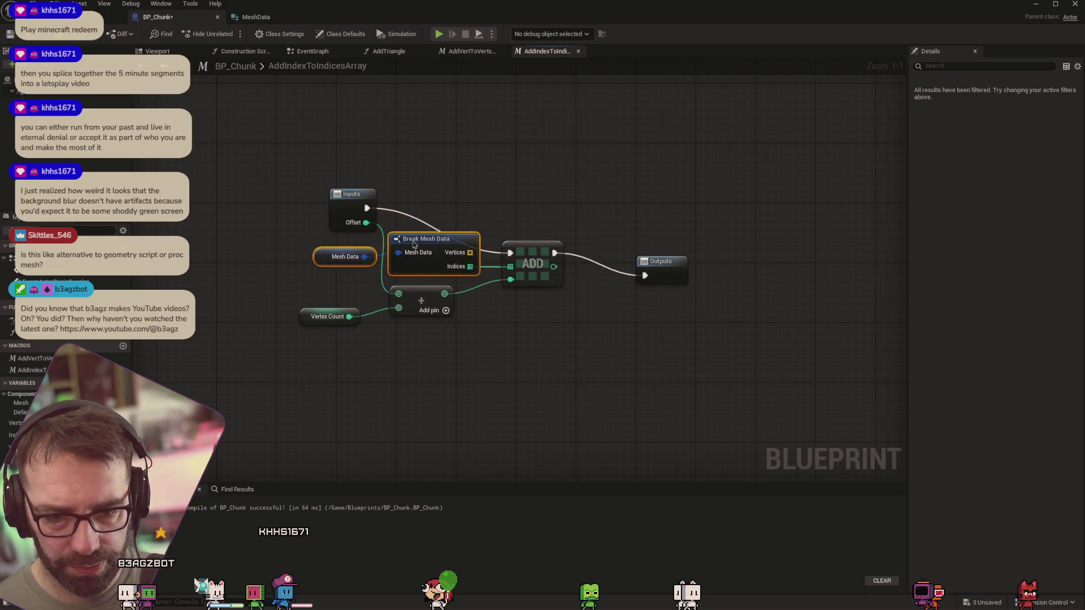
pyautogui.click(270, 116)
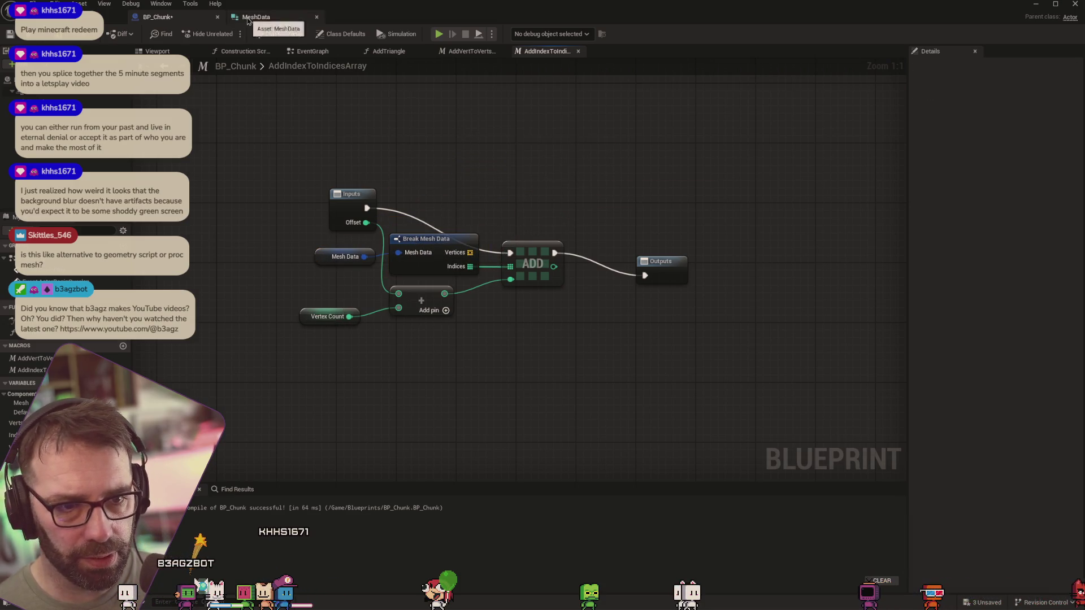
# Add a third member to the MeshData struct as a single Integer, then go back to BP_Chunk
pyautogui.click(248, 18)
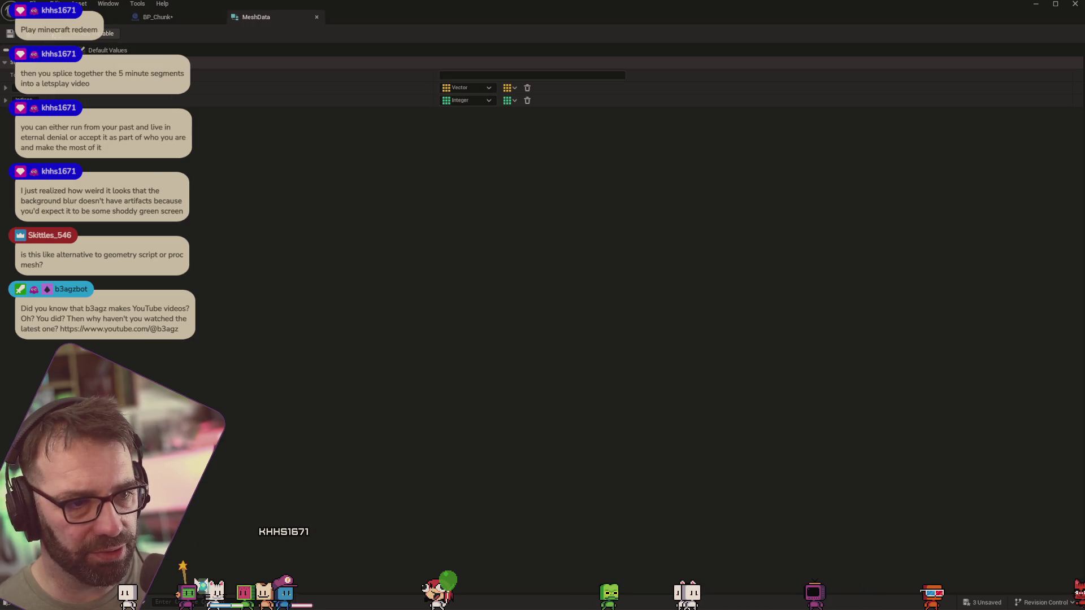
pyautogui.click(83, 41)
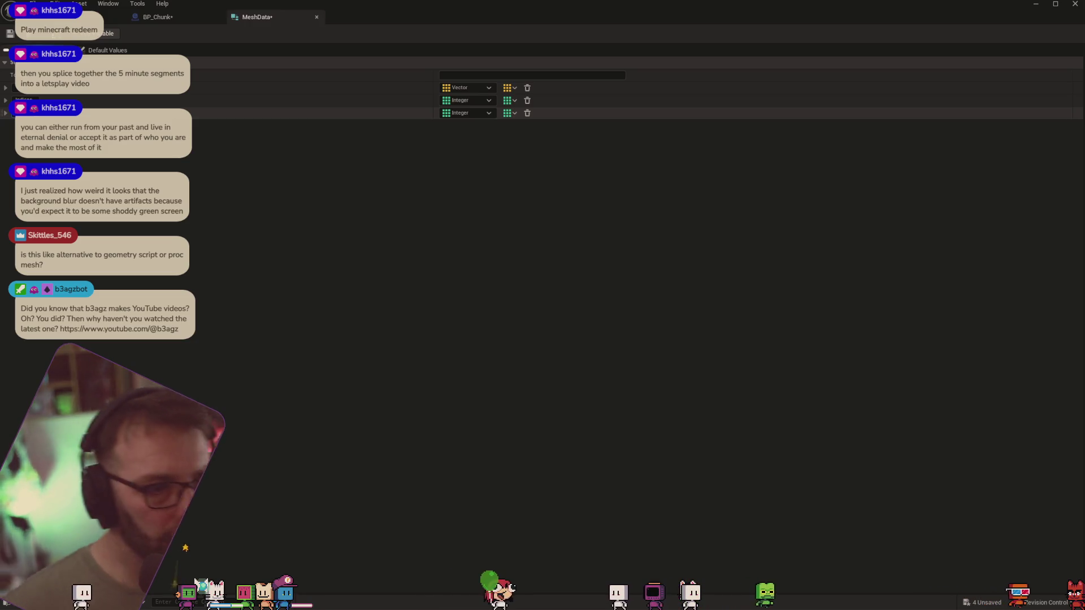
pyautogui.click(507, 114)
pyautogui.click(515, 138)
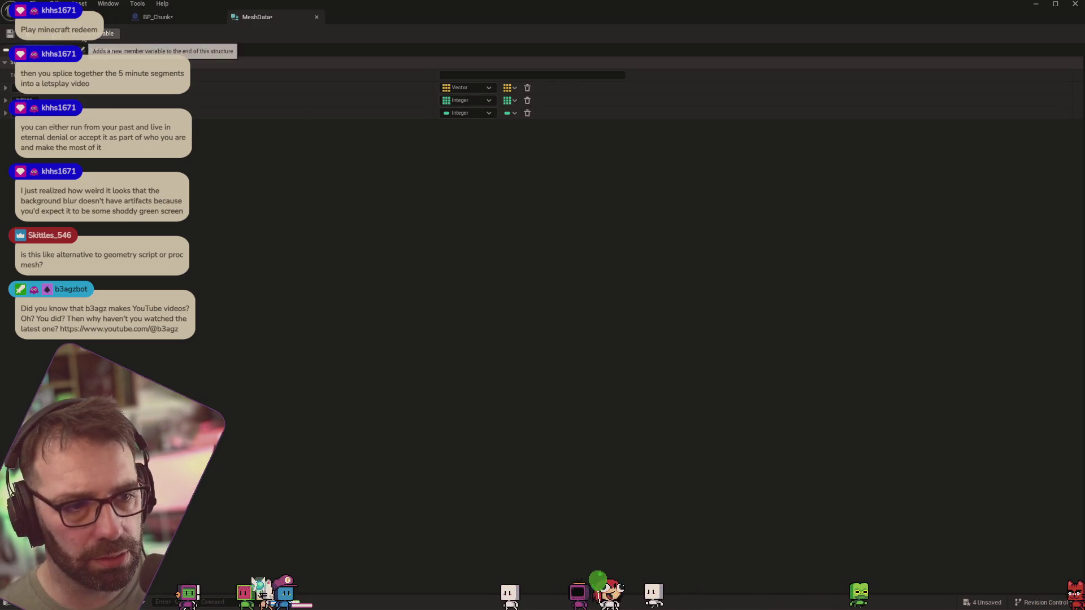
pyautogui.click(164, 18)
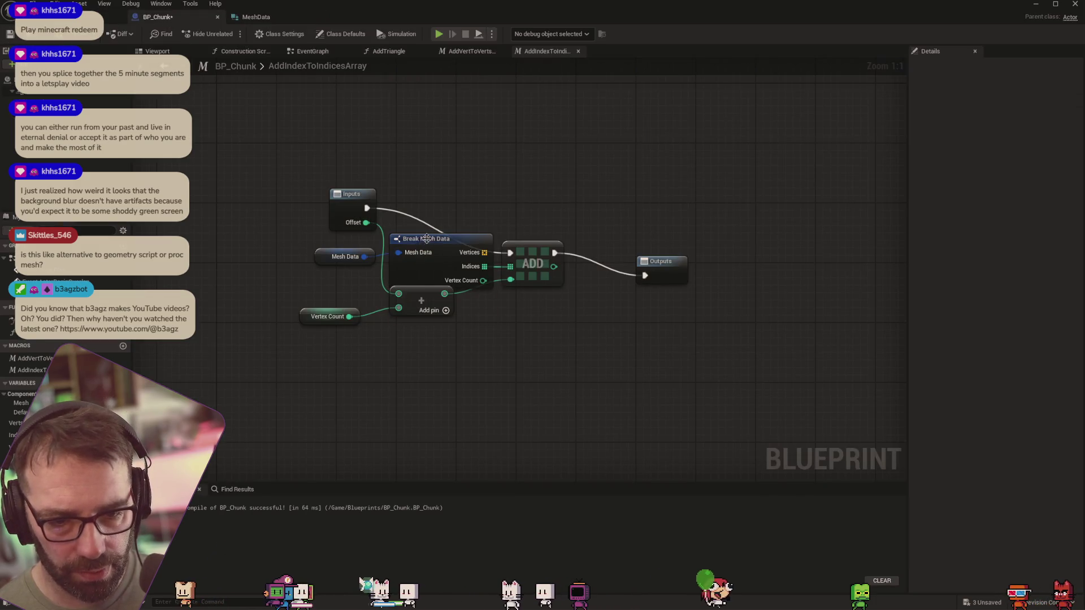
# Delete the obsolete Verts, Indices and VertexCount variables from My Blueprint, confirming each removal
pyautogui.moveTo(412, 302); pyautogui.dragTo(412, 317)
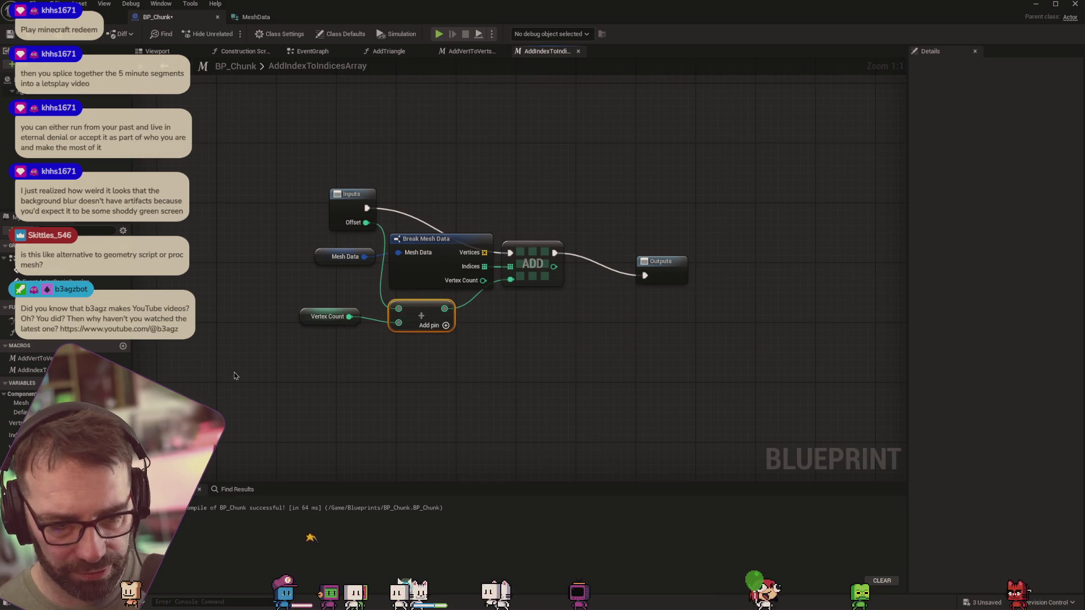
pyautogui.click(15, 422)
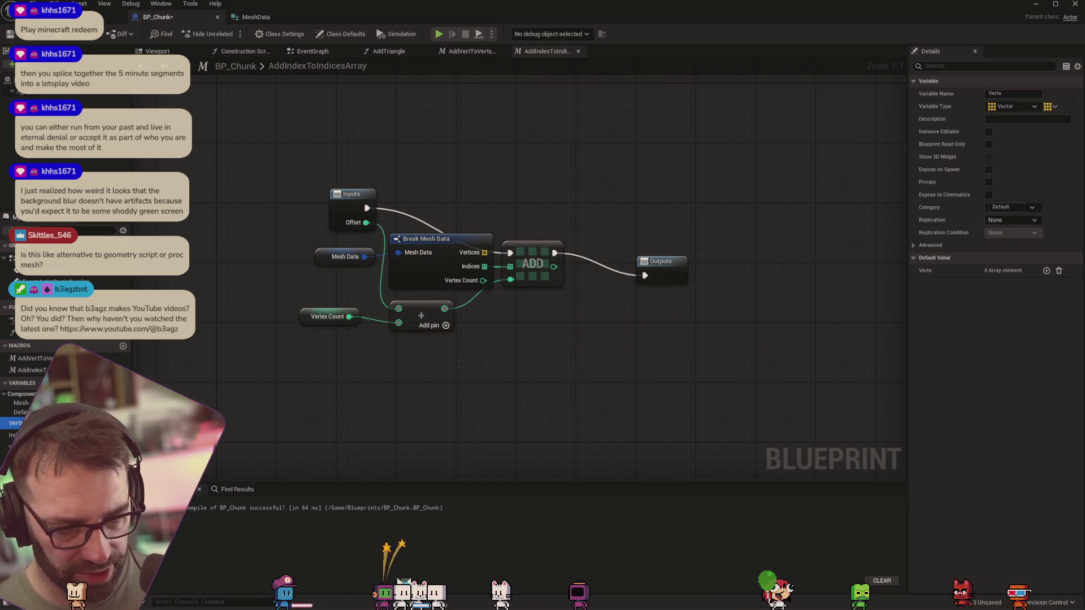
pyautogui.press('Delete')
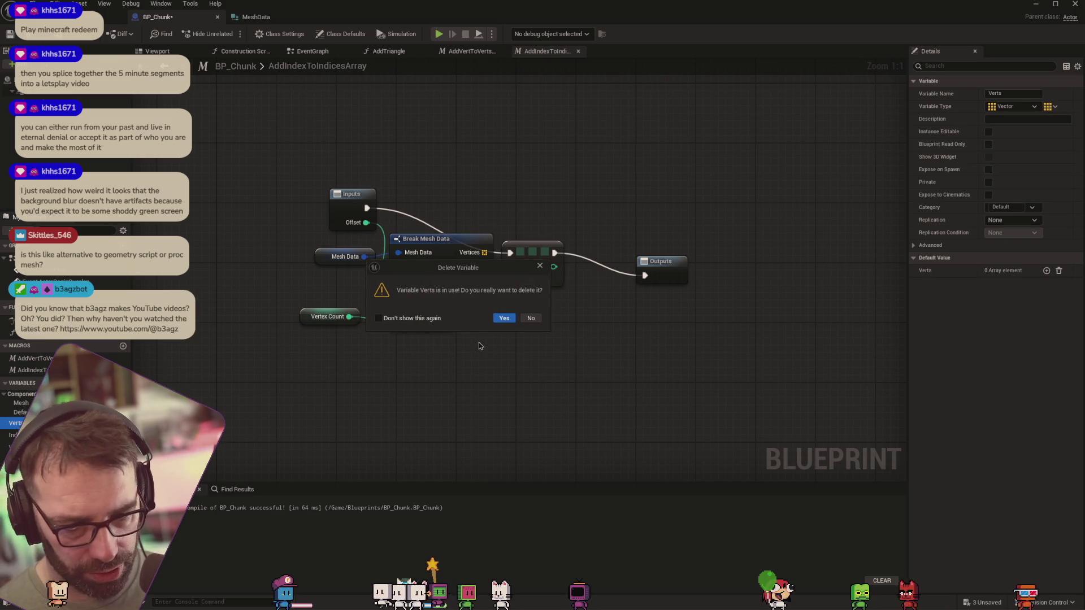
pyautogui.press('Return')
pyautogui.click(15, 422)
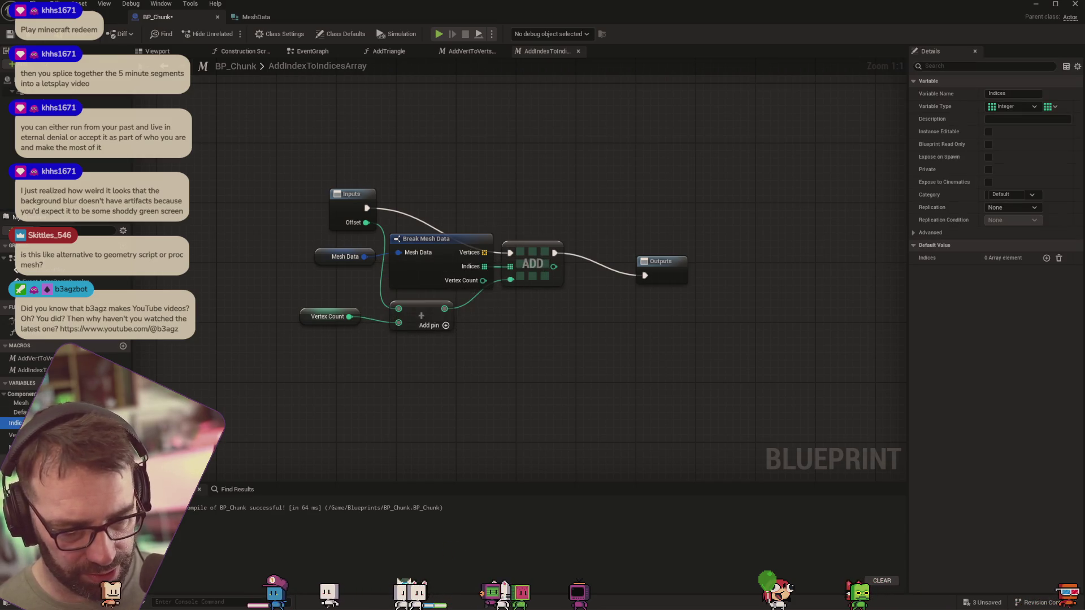
pyautogui.press('Delete')
pyautogui.press('Return')
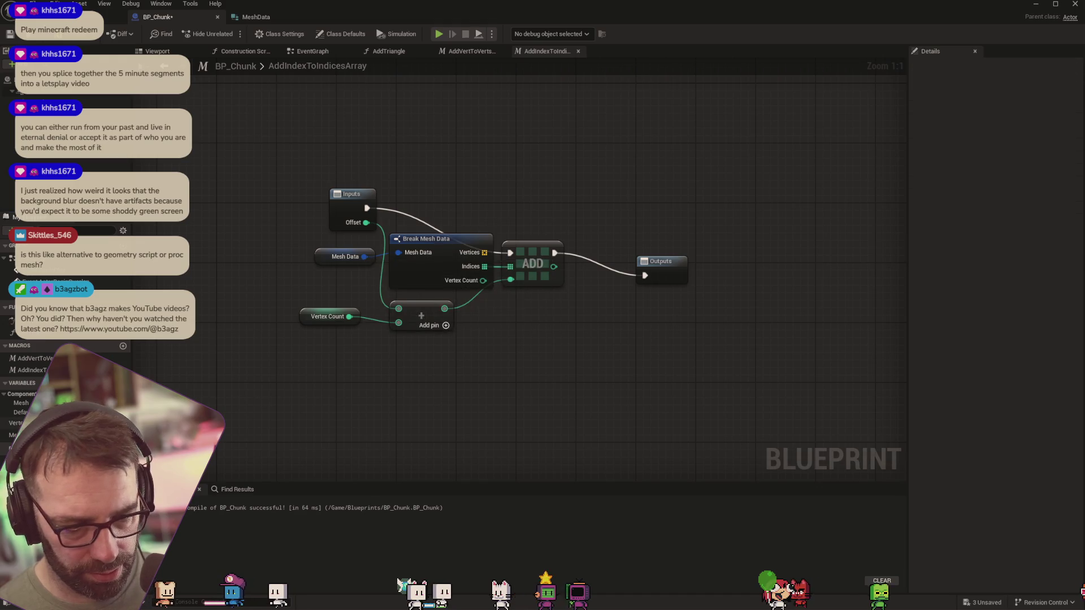
pyautogui.click(16, 423)
pyautogui.press('Delete')
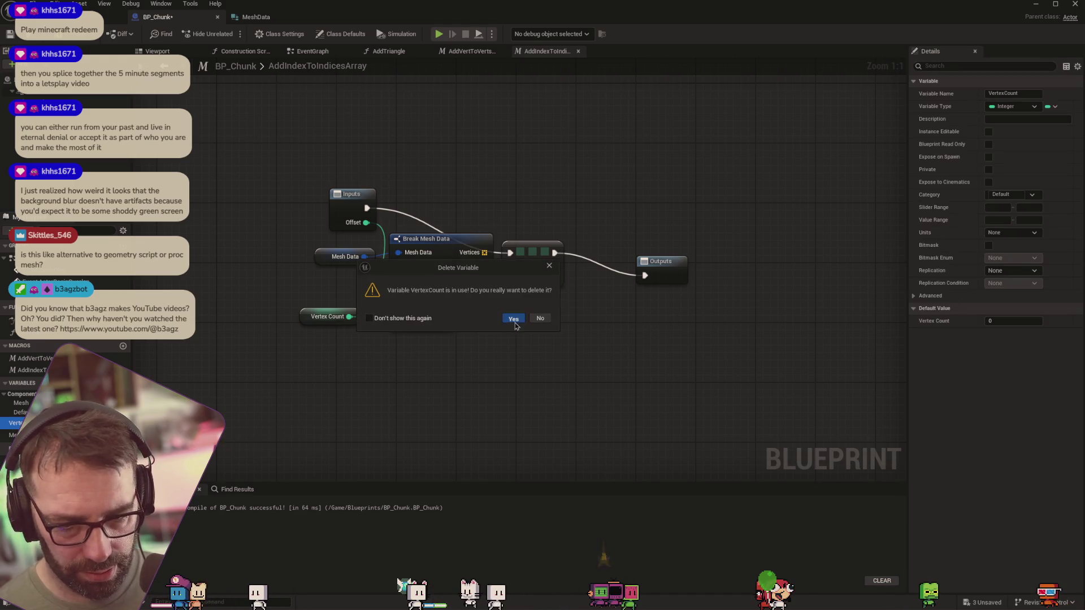
pyautogui.press('Return')
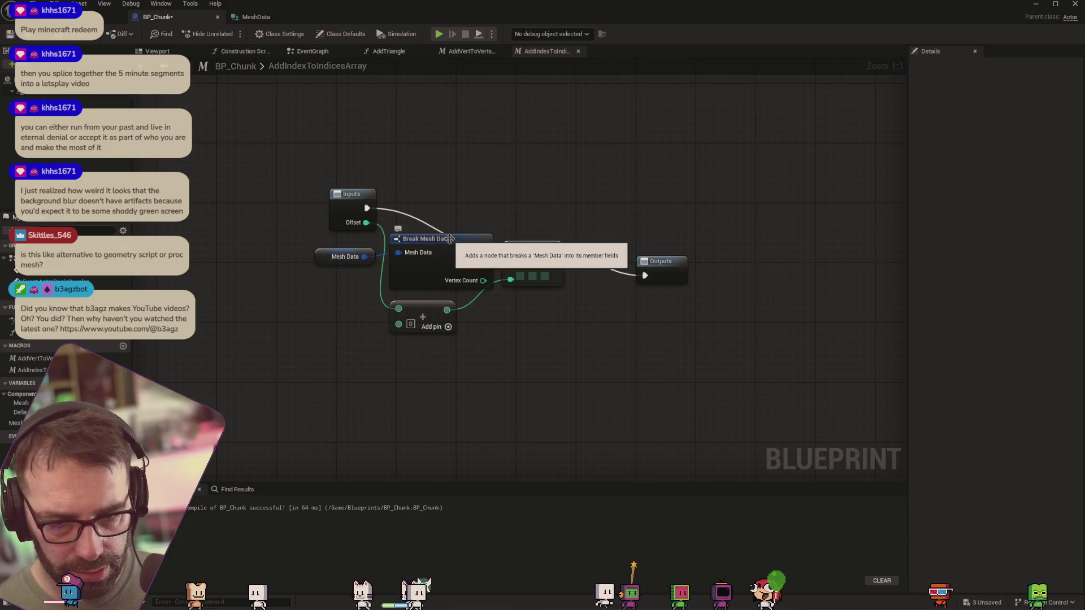
# Reposition Break Mesh Data and wire its Vertex Count into the offset + node
pyautogui.moveTo(434, 238)
pyautogui.mouseDown()
pyautogui.moveTo(343, 253)
pyautogui.moveTo(335, 284)
pyautogui.moveTo(229, 280)
pyautogui.moveTo(228, 295)
pyautogui.mouseUp()
pyautogui.moveTo(324, 284); pyautogui.dragTo(318, 269)
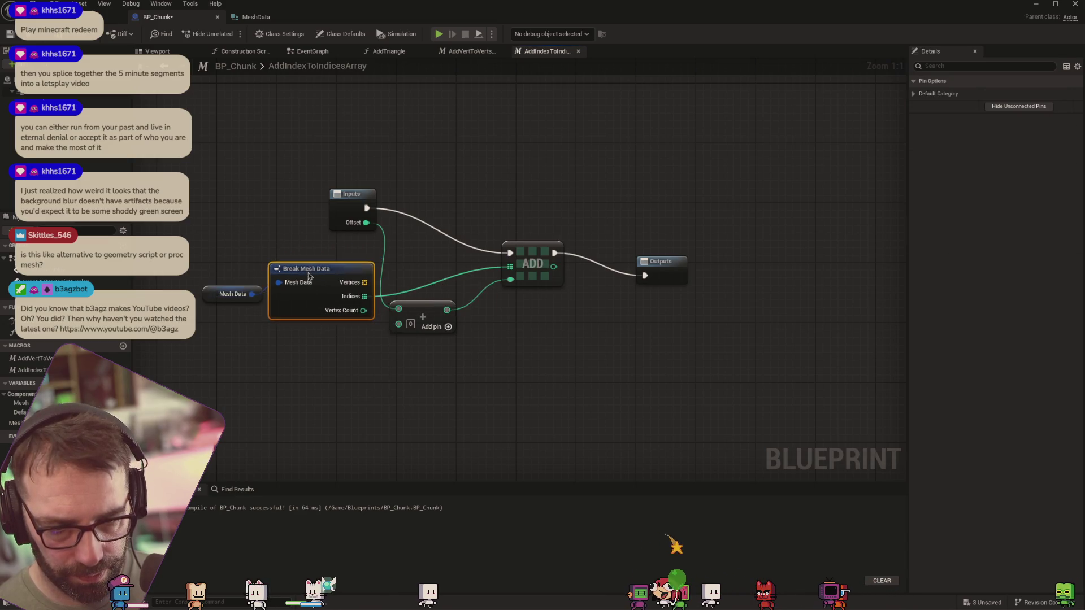
pyautogui.moveTo(364, 296); pyautogui.dragTo(399, 323)
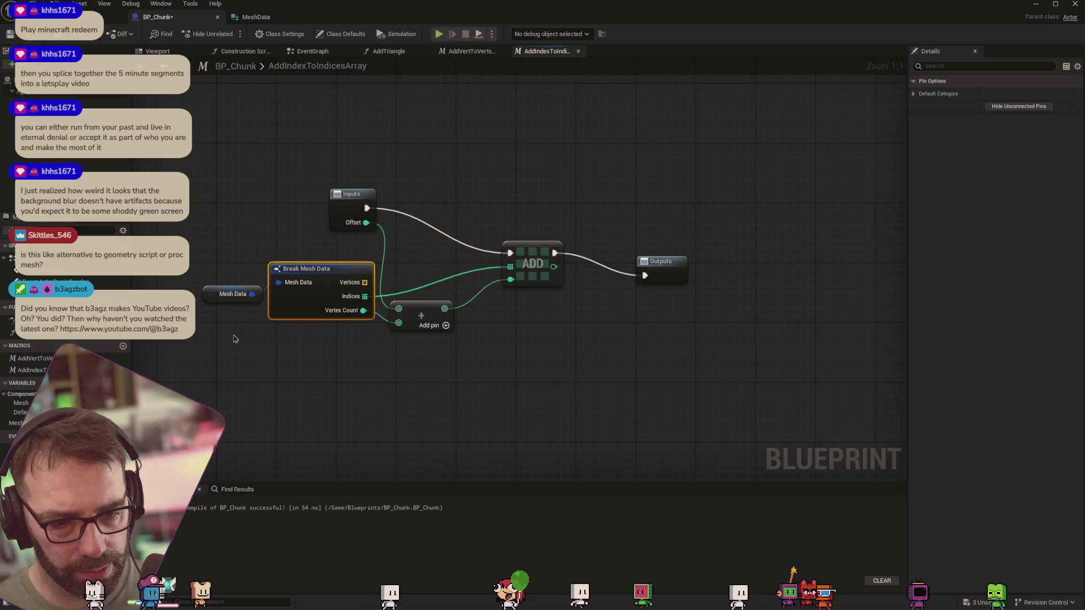
pyautogui.moveTo(207, 300); pyautogui.dragTo(207, 293)
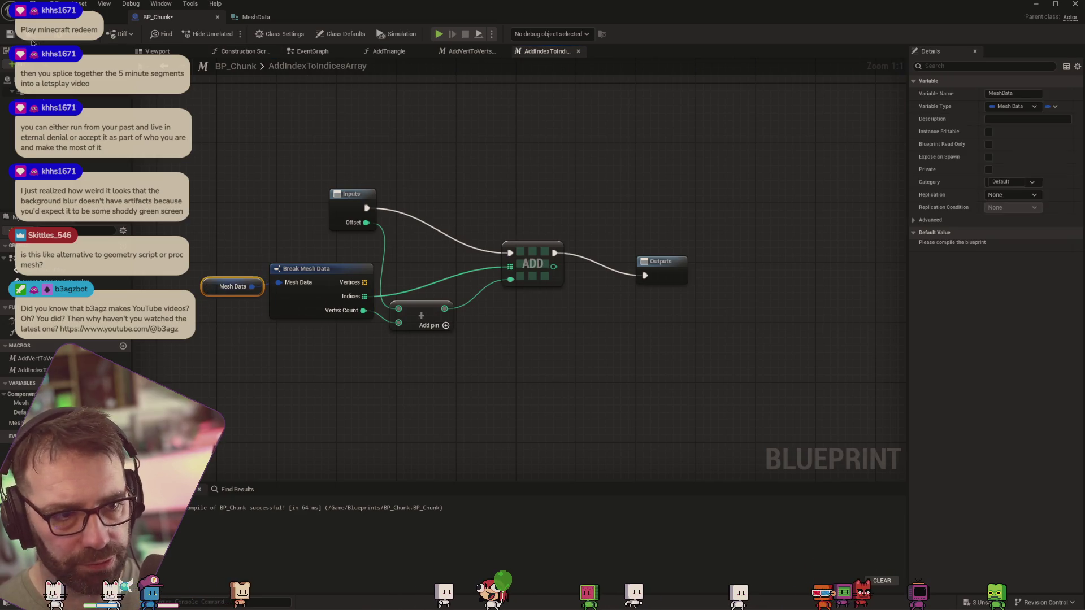
pyautogui.click(470, 51)
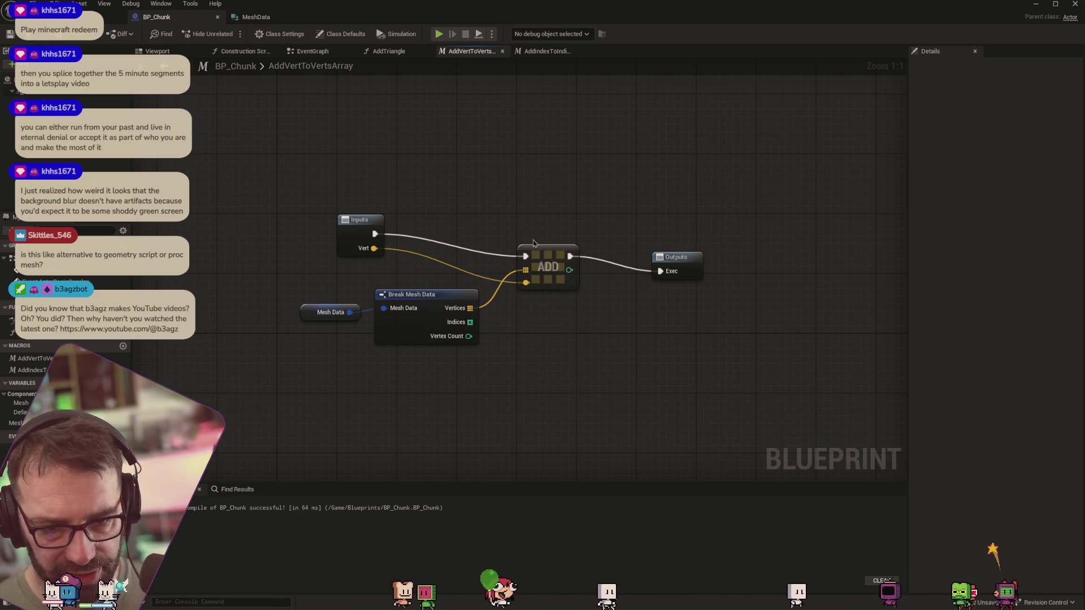
# Compile BP_Chunk and delete the leftover array node from the AddTriangle function
pyautogui.click(25, 34)
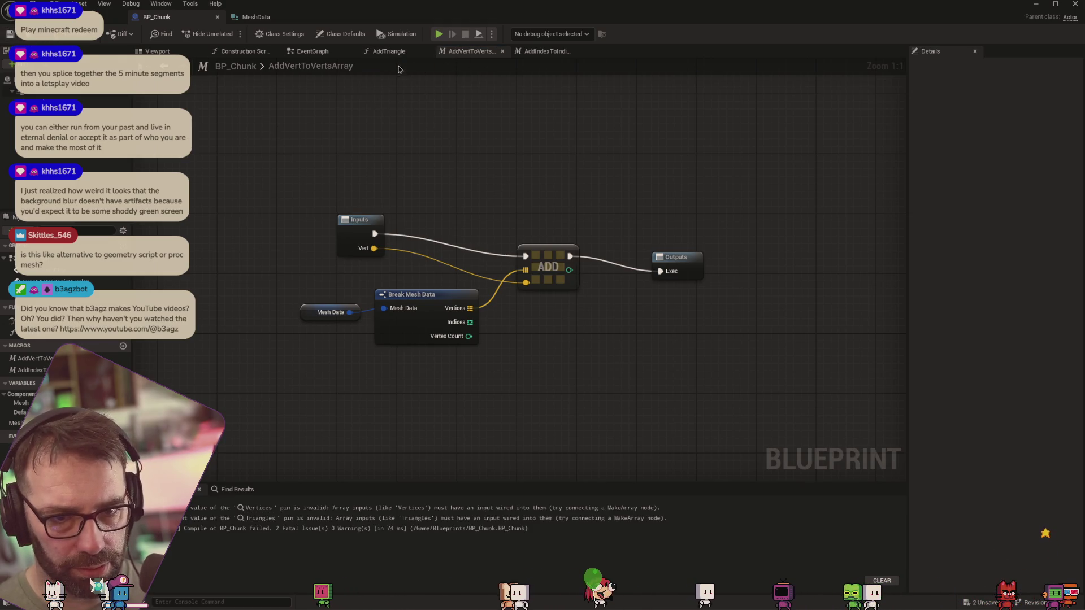
pyautogui.click(517, 52)
pyautogui.click(368, 52)
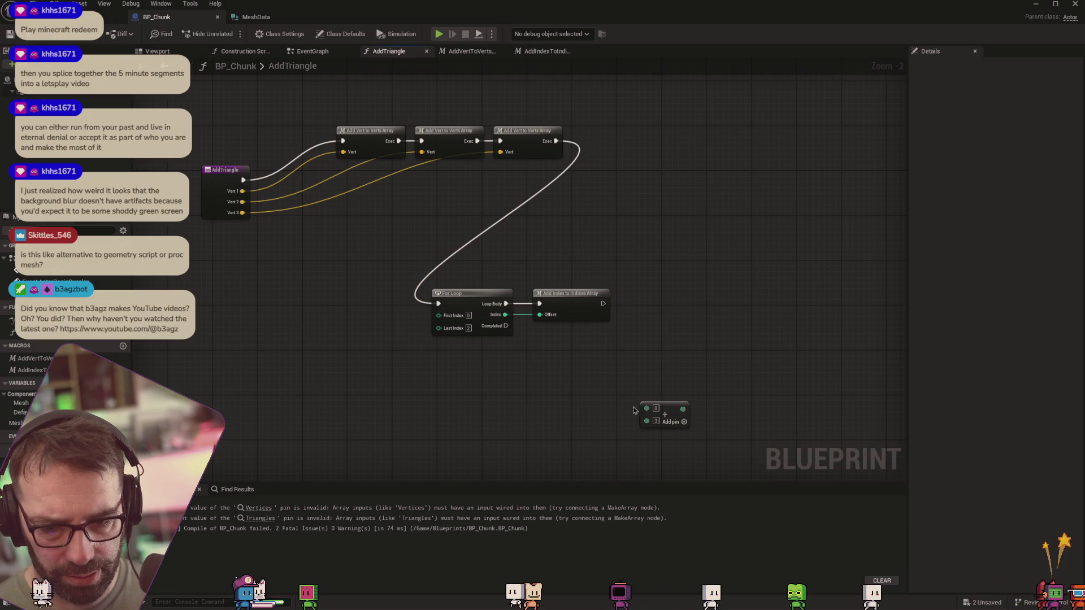
pyautogui.press('Delete')
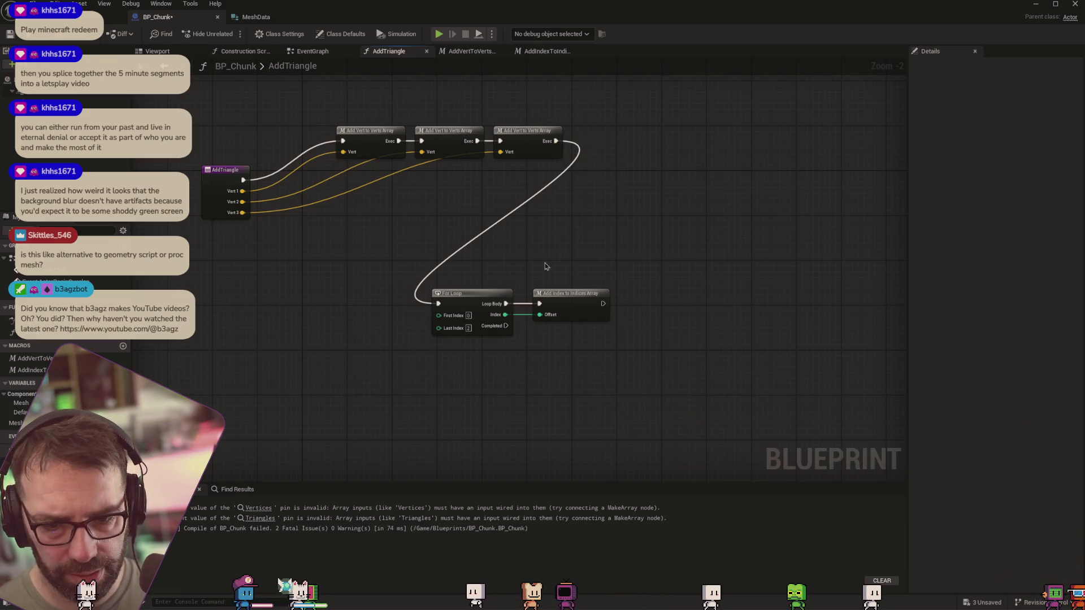
pyautogui.click(245, 51)
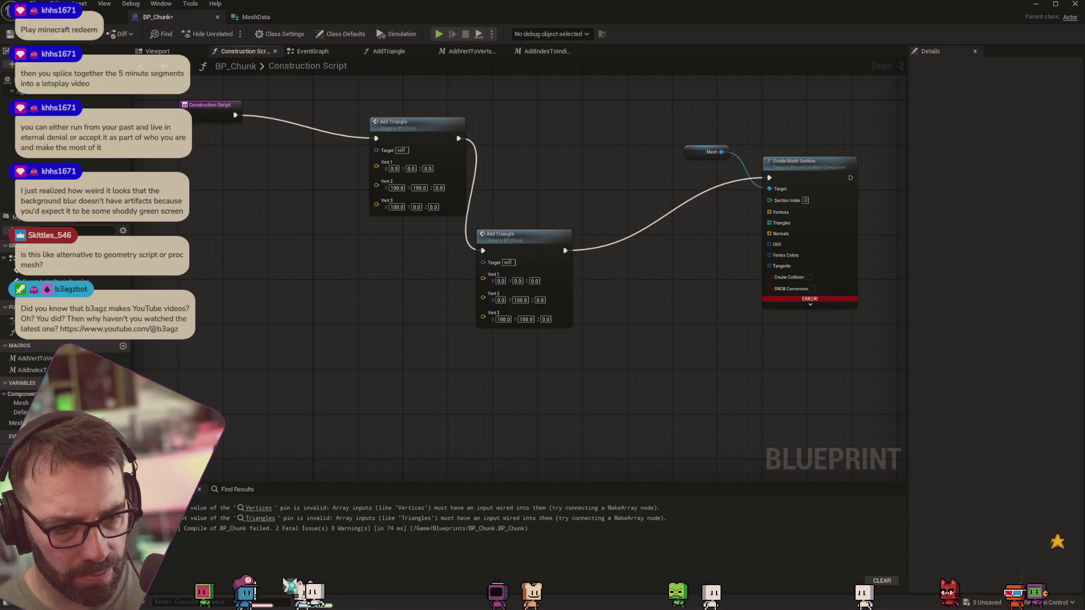
# Add a MeshData getter with Break Mesh Data and wire its Vertices into Create Mesh Section
pyautogui.moveTo(22, 422); pyautogui.dragTo(597, 369)
pyautogui.click(524, 388)
pyautogui.write('brea')
pyautogui.press('Return')
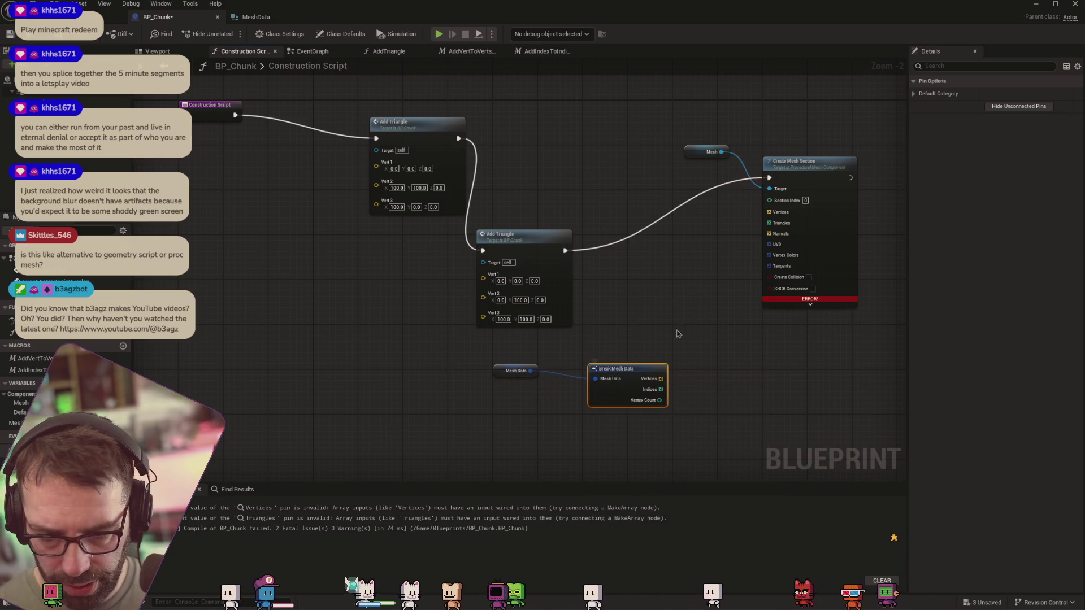
pyautogui.moveTo(659, 379)
pyautogui.mouseDown()
pyautogui.moveTo(769, 213)
pyautogui.moveTo(733, 307)
pyautogui.moveTo(770, 223)
pyautogui.mouseUp()
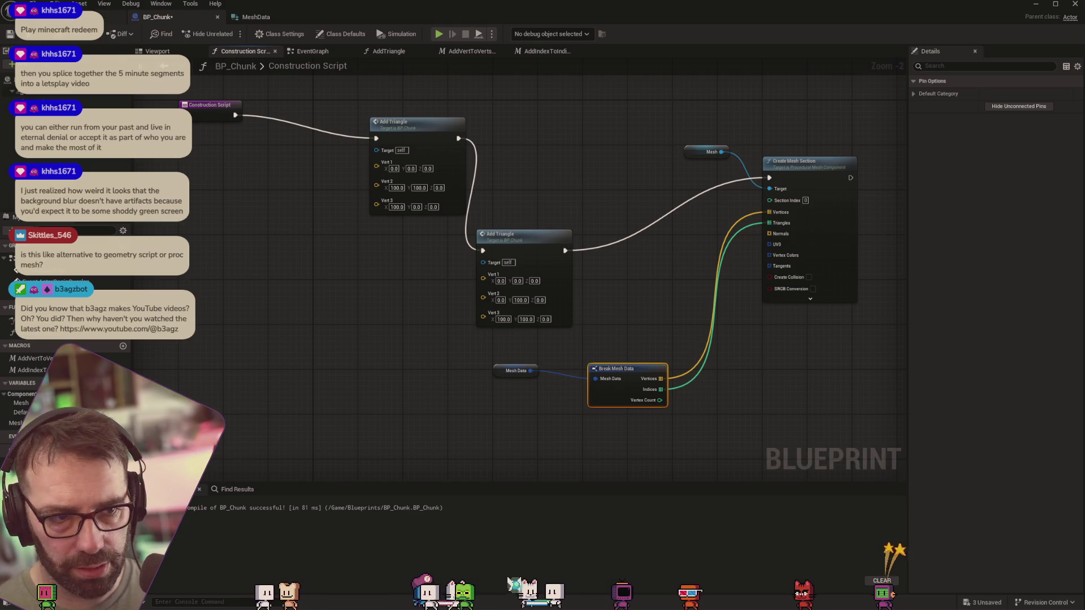
pyautogui.click(85, 17)
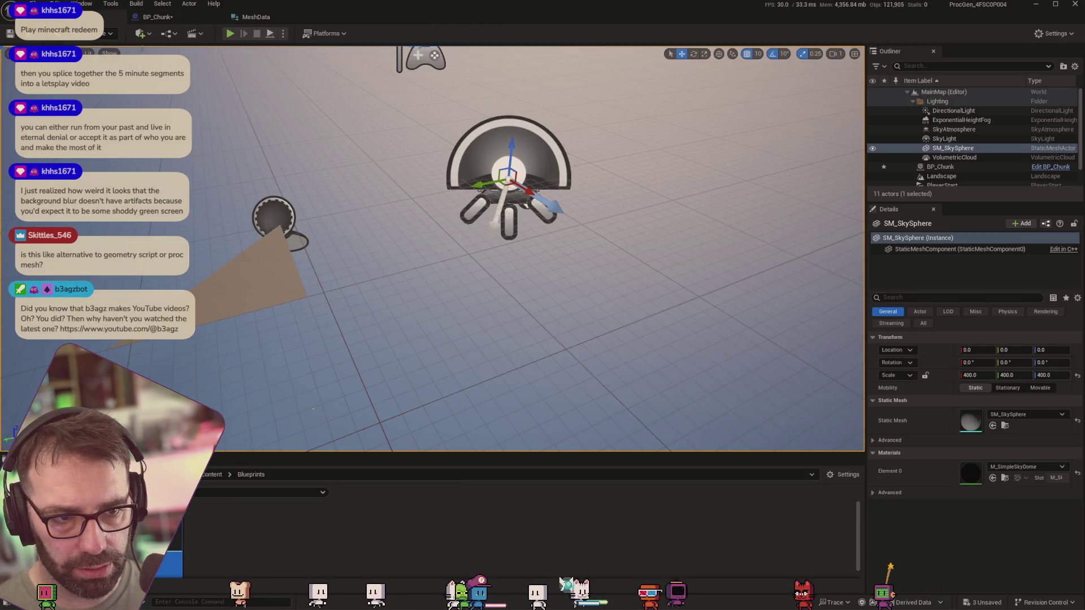
pyautogui.click(164, 19)
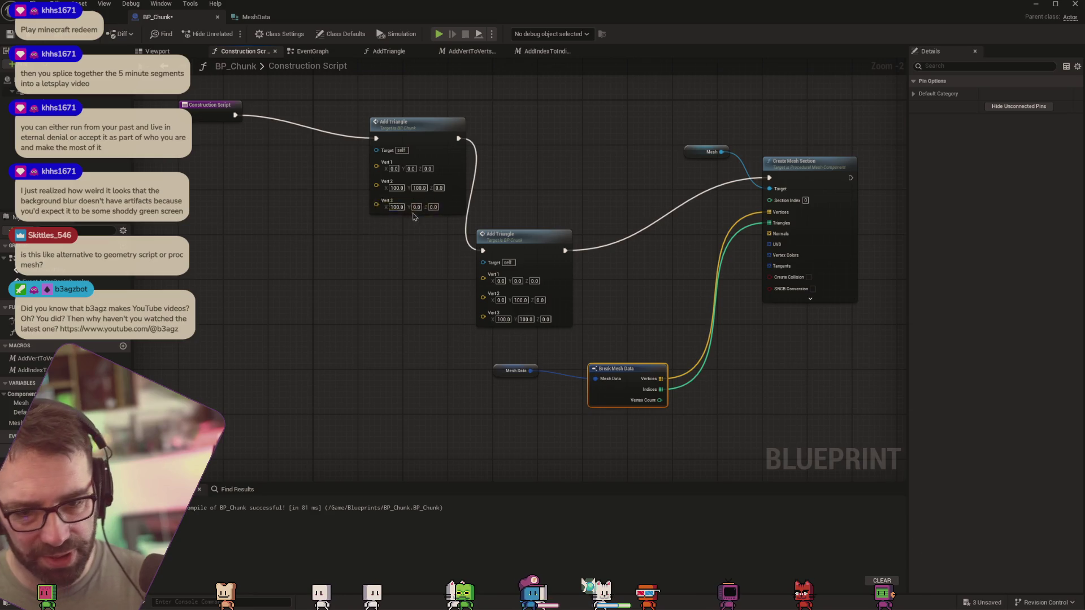
pyautogui.click(389, 52)
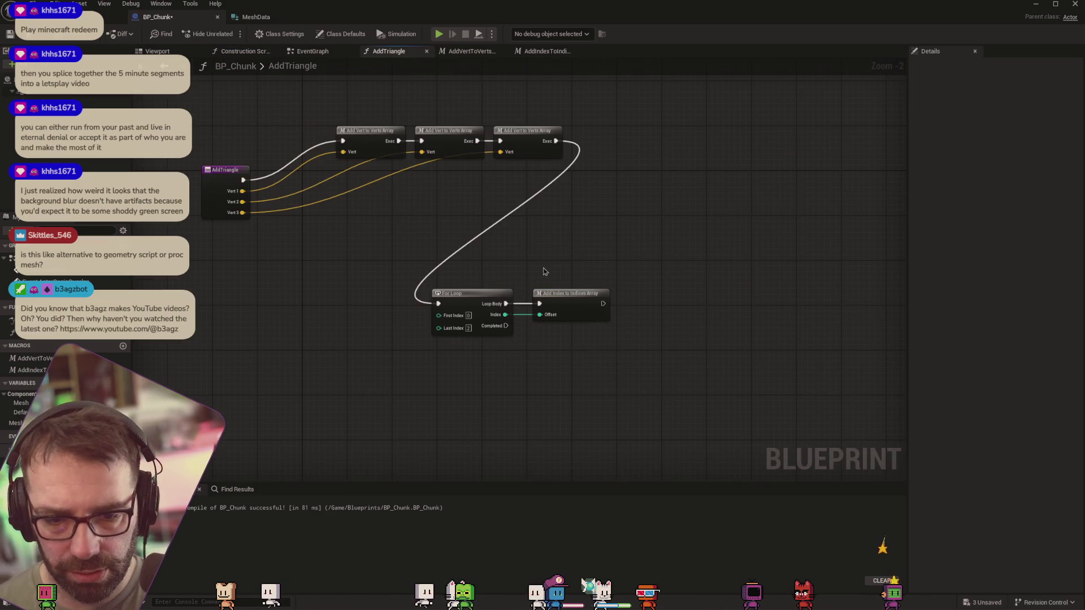
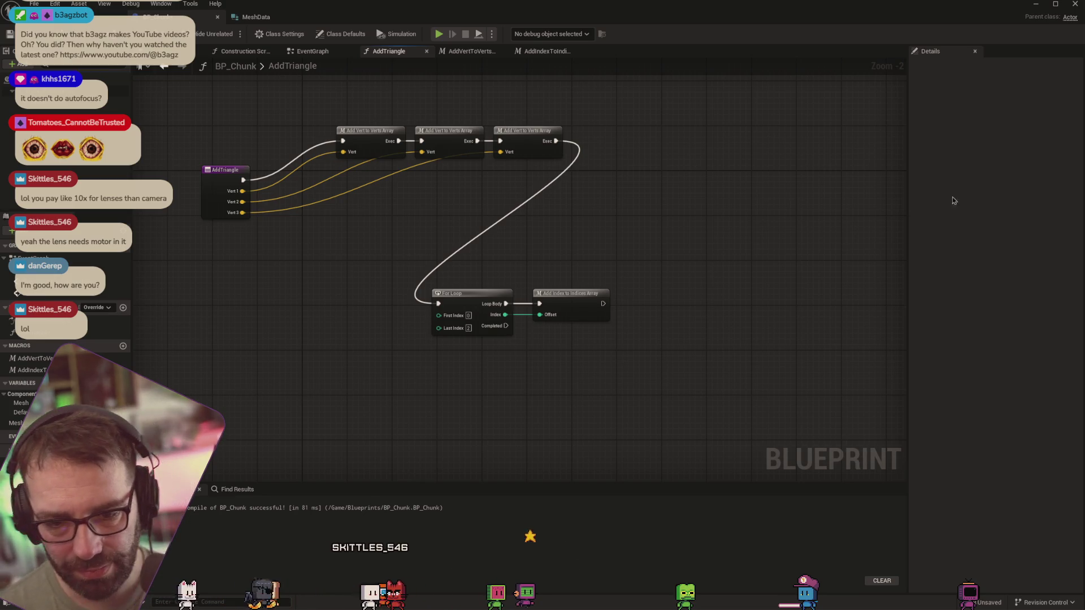
# Review the AddVertToVertsArray and AddIndexToIndicesArray macros, then return to AddTriangle
pyautogui.click(462, 52)
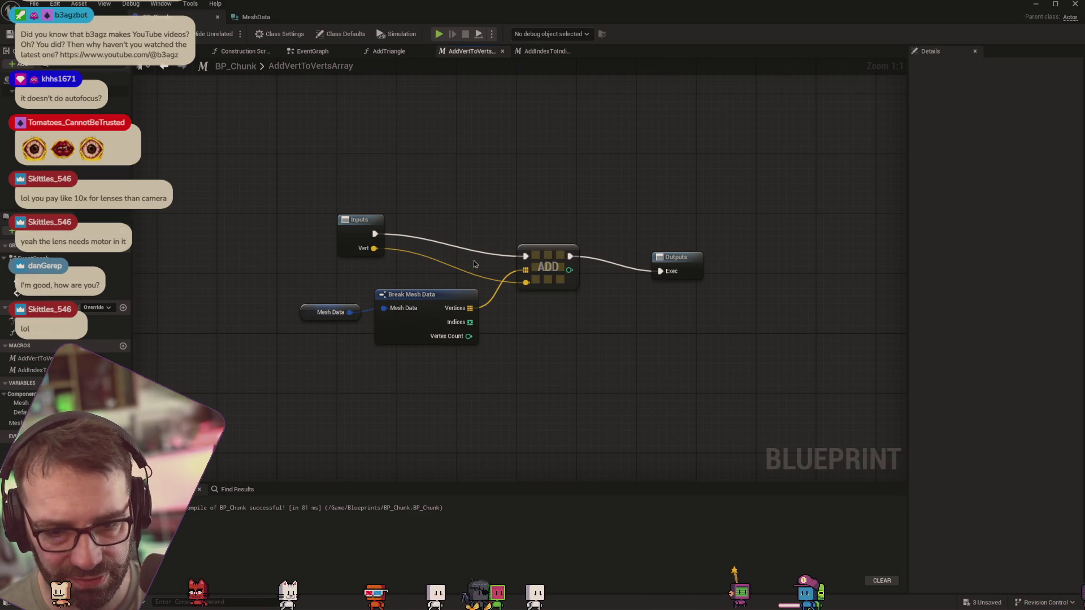
pyautogui.click(541, 53)
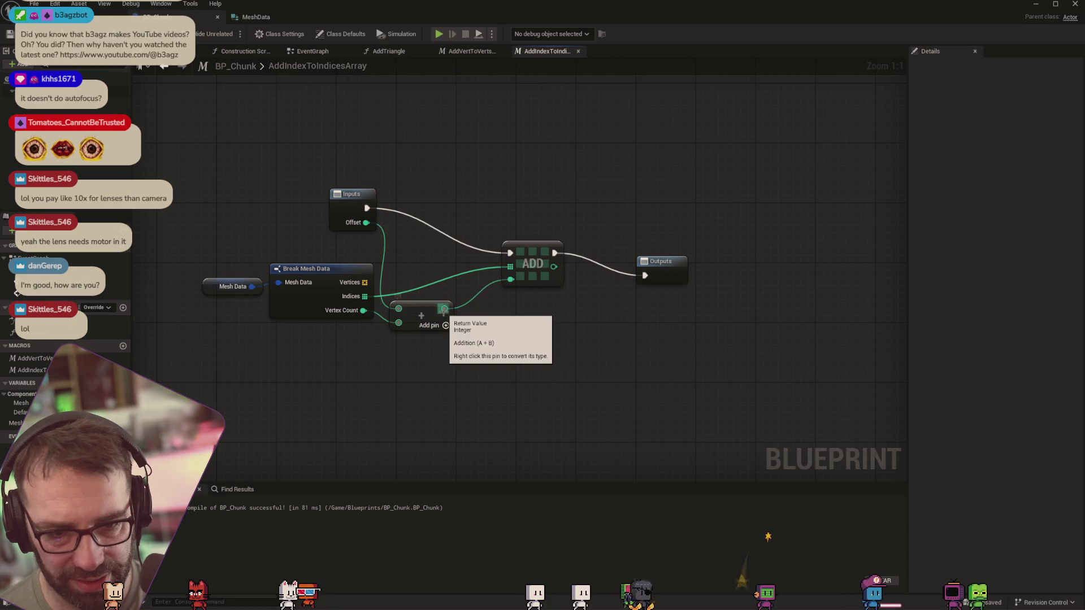
pyautogui.click(388, 51)
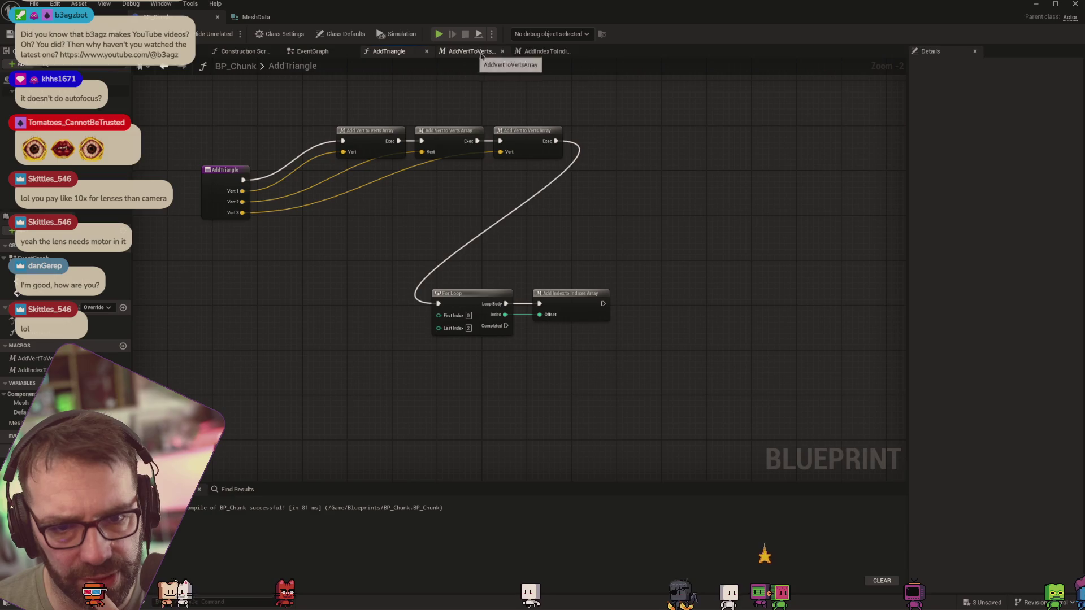
pyautogui.click(535, 52)
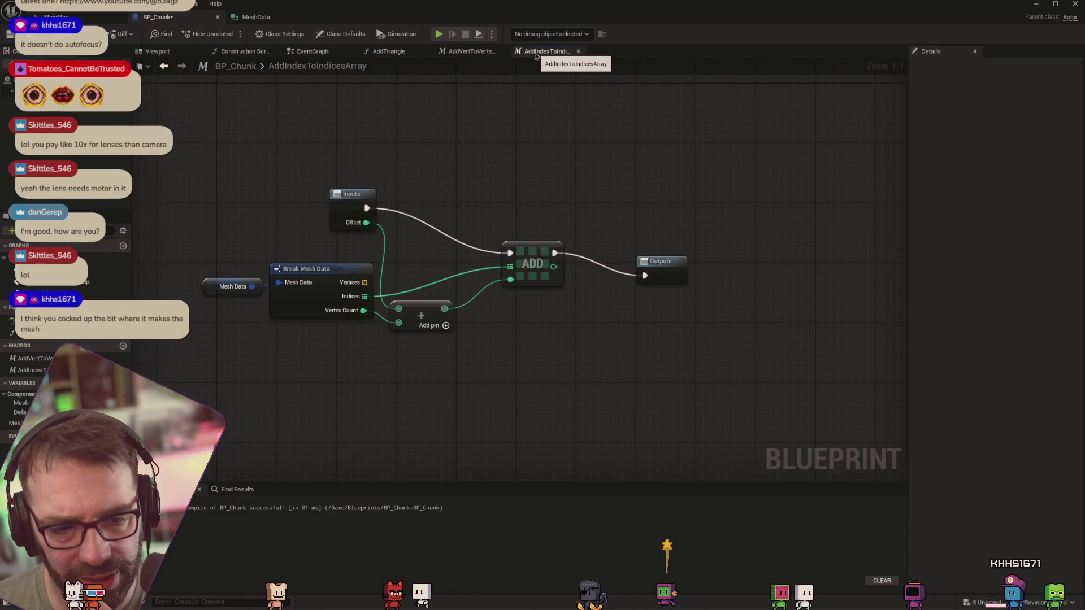
pyautogui.click(388, 52)
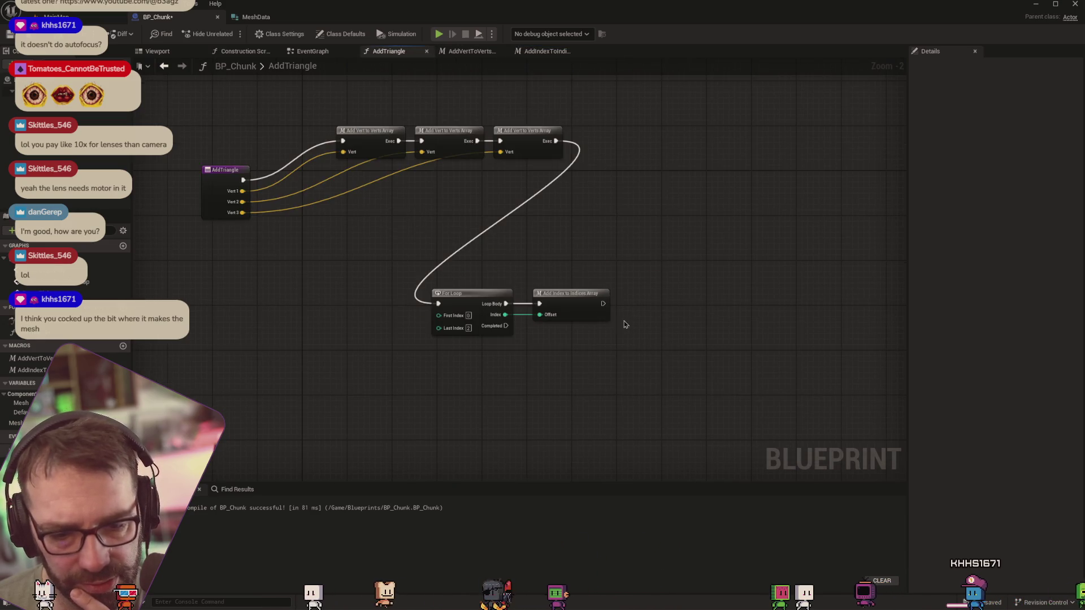
# Place a Mesh Data getter in AddTriangle and split it with a Break Mesh Data node
pyautogui.rightClick(585, 362)
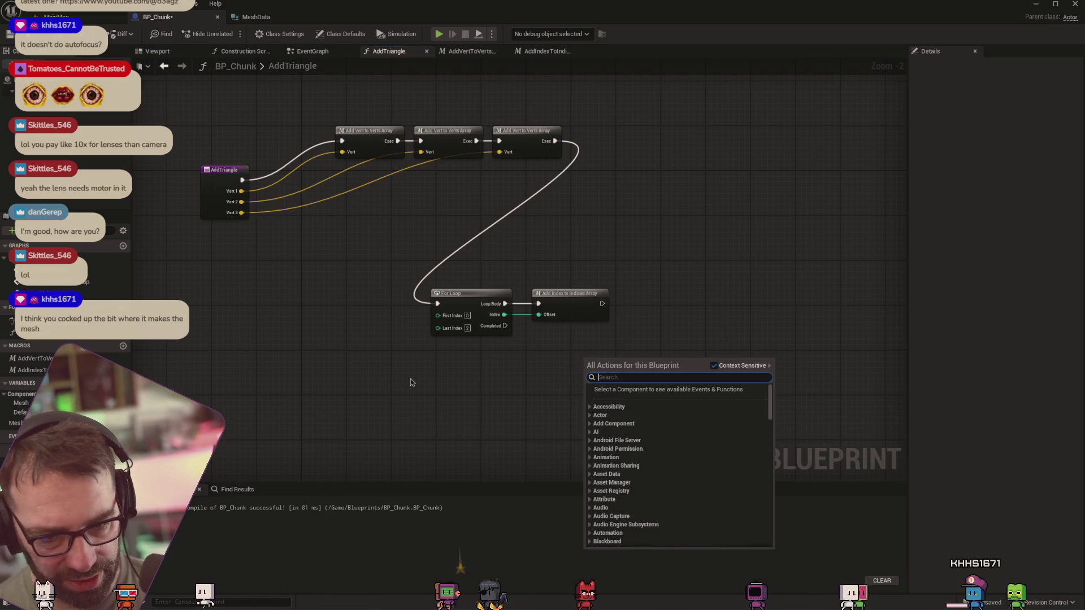
pyautogui.moveTo(21, 403)
pyautogui.mouseDown()
pyautogui.moveTo(411, 426)
pyautogui.moveTo(475, 405)
pyautogui.mouseUp()
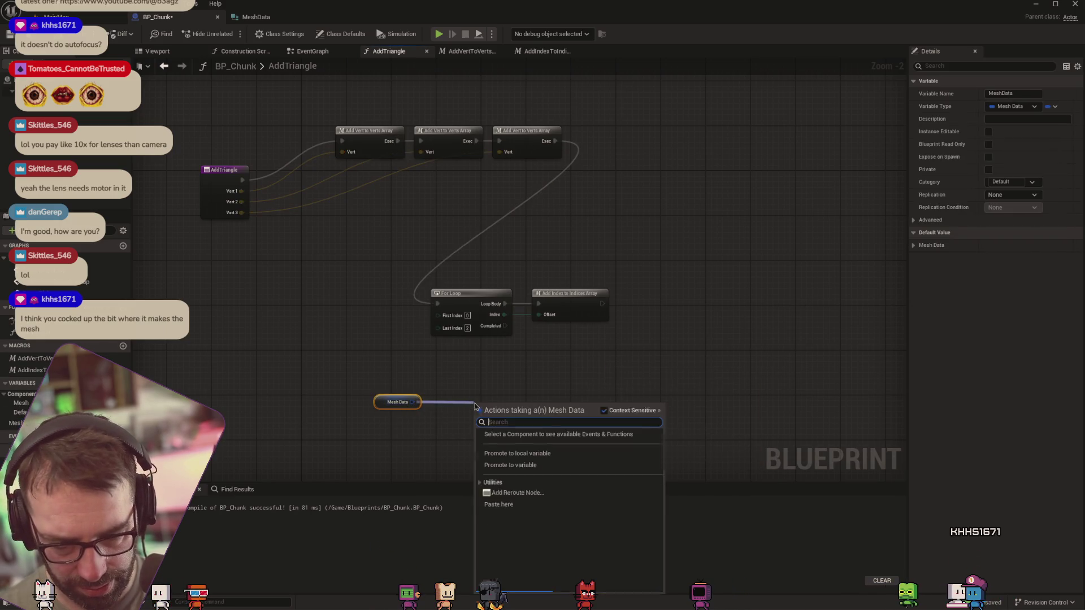
pyautogui.write('break')
pyautogui.press('Return')
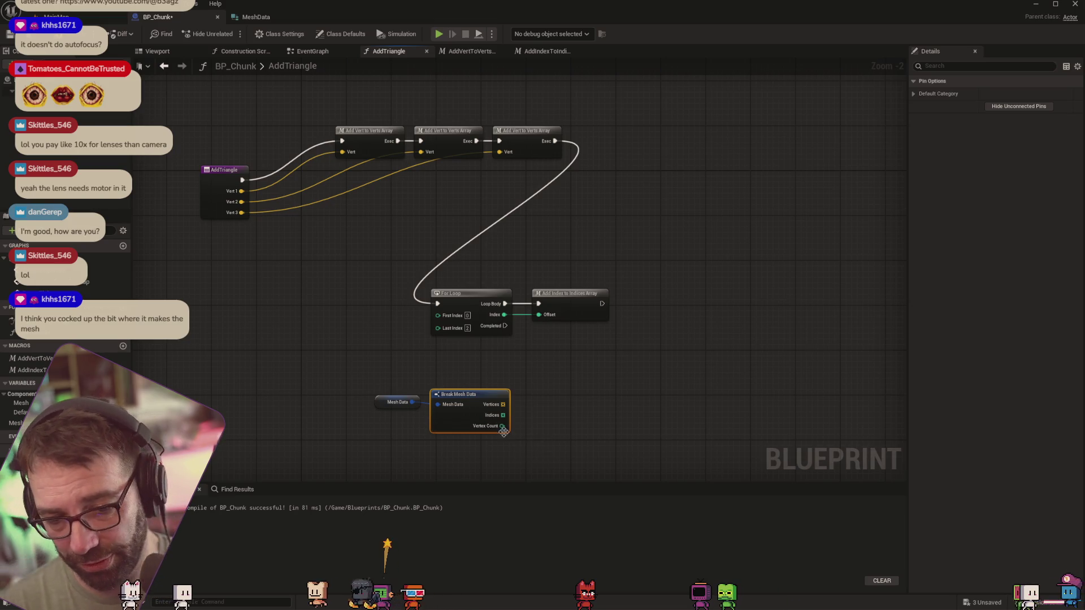
# Add a + (Add) node, leaving behind a stray Get Player Pawn node
pyautogui.moveTo(502, 425); pyautogui.dragTo(548, 405)
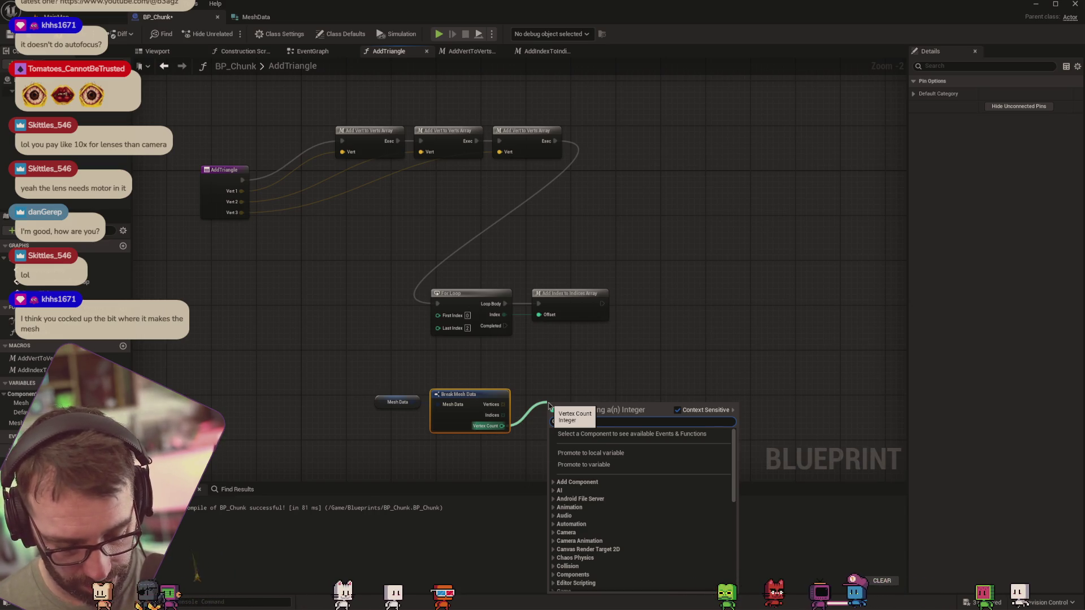
pyautogui.write('player')
pyautogui.press('Return')
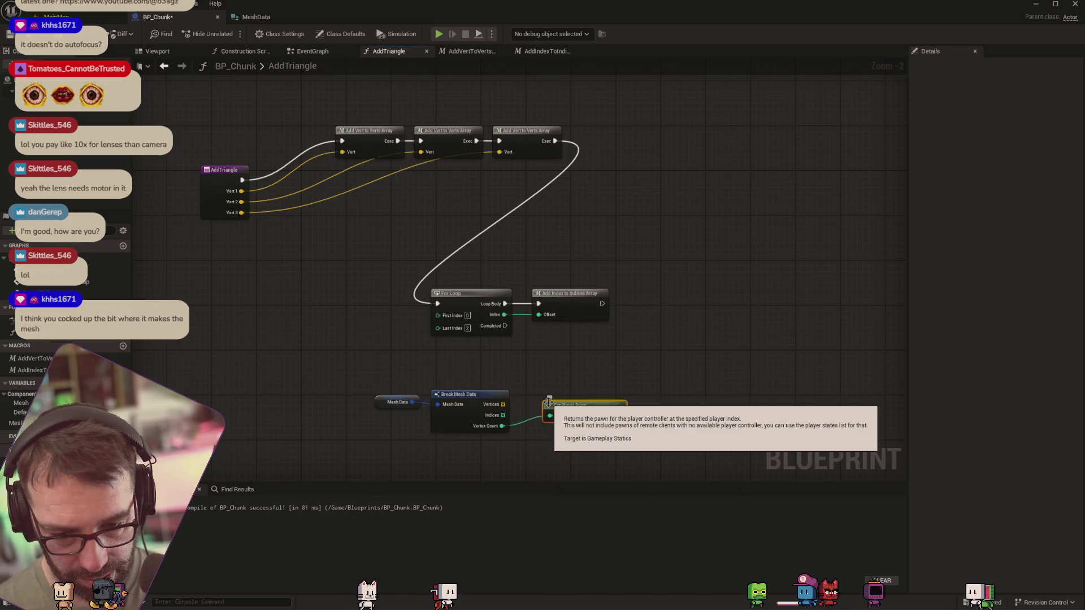
pyautogui.moveTo(594, 412)
pyautogui.mouseDown()
pyautogui.moveTo(561, 418)
pyautogui.moveTo(630, 418)
pyautogui.mouseUp()
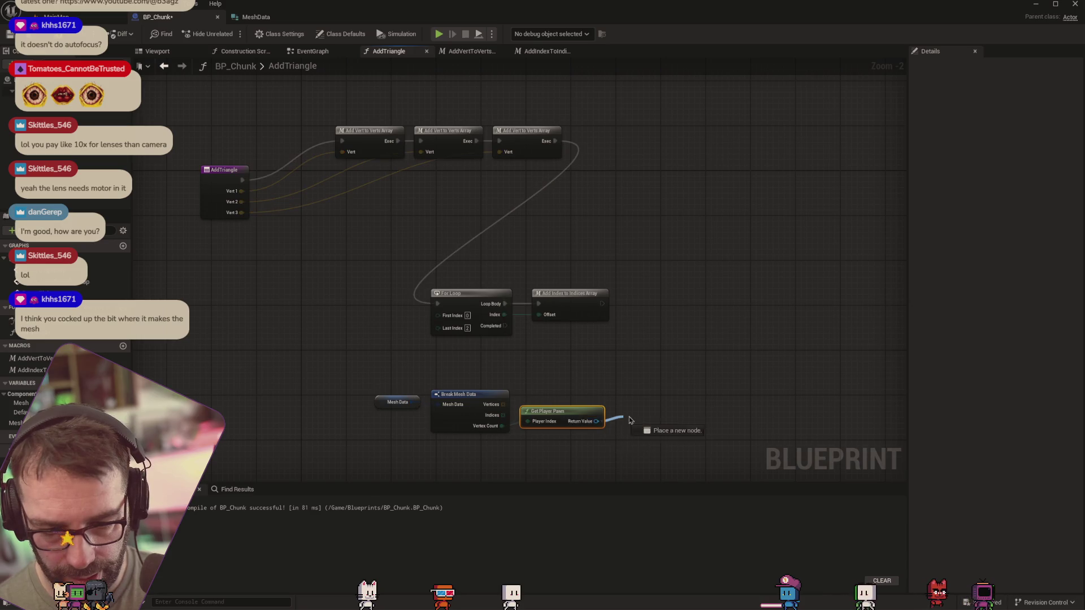
pyautogui.write('add')
pyautogui.press('Return')
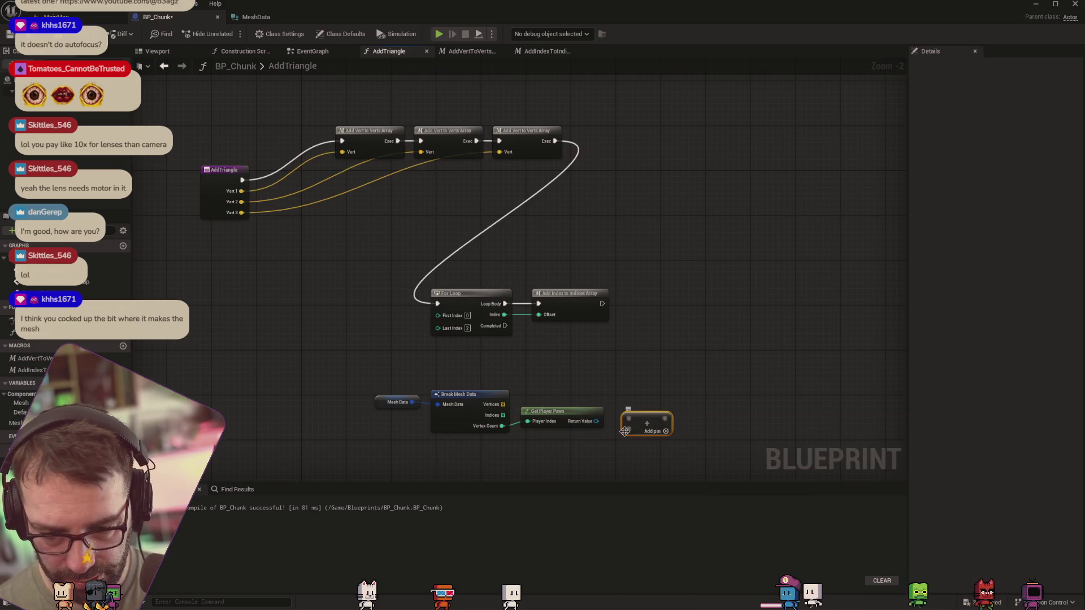
pyautogui.press('Delete')
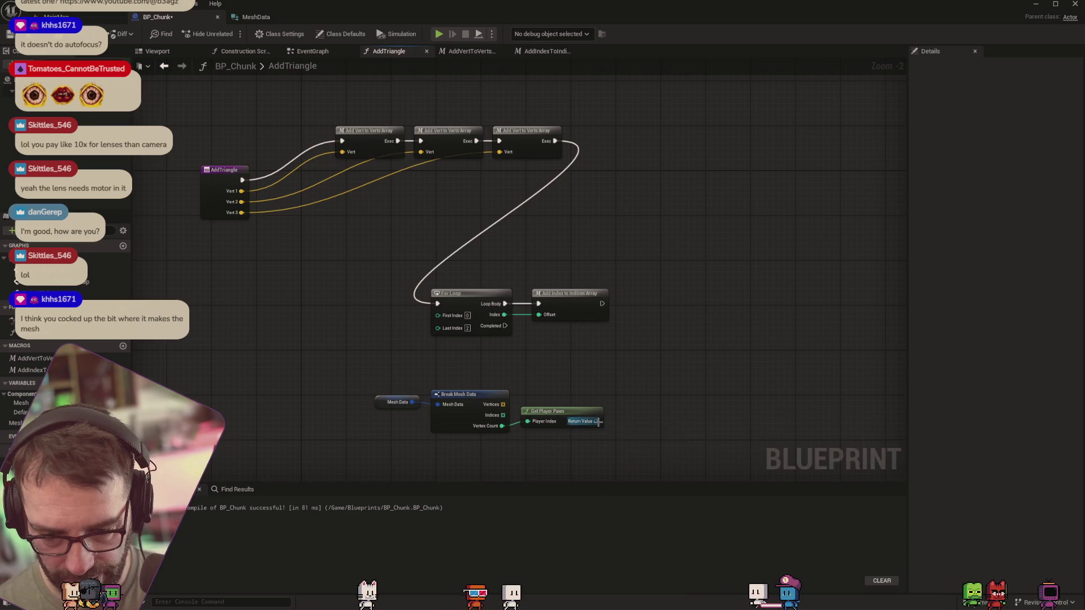
pyautogui.moveTo(597, 421); pyautogui.dragTo(624, 421)
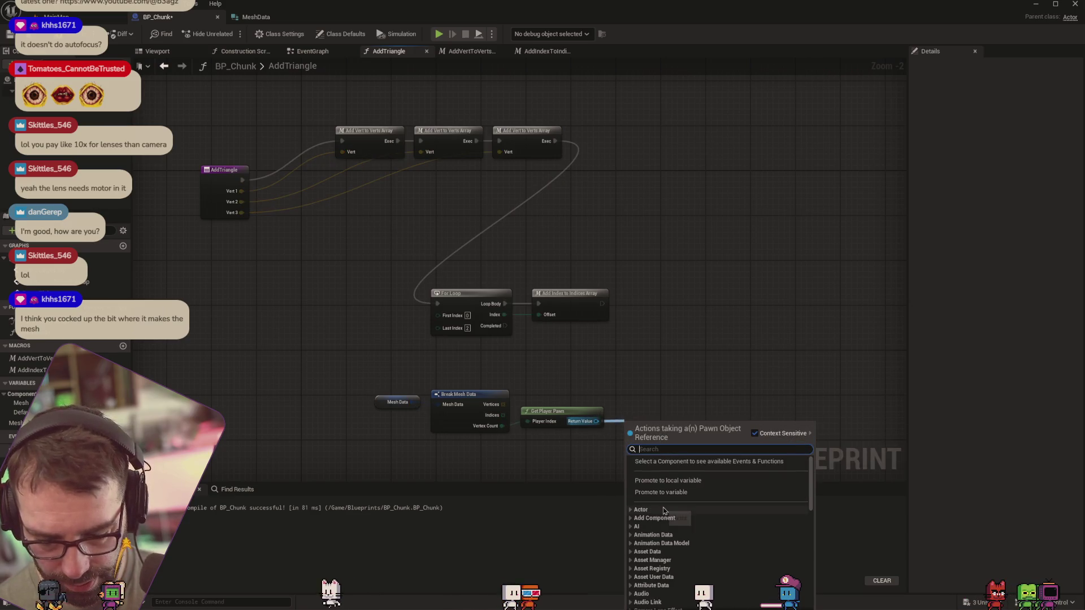
pyautogui.write('+')
pyautogui.click(676, 485)
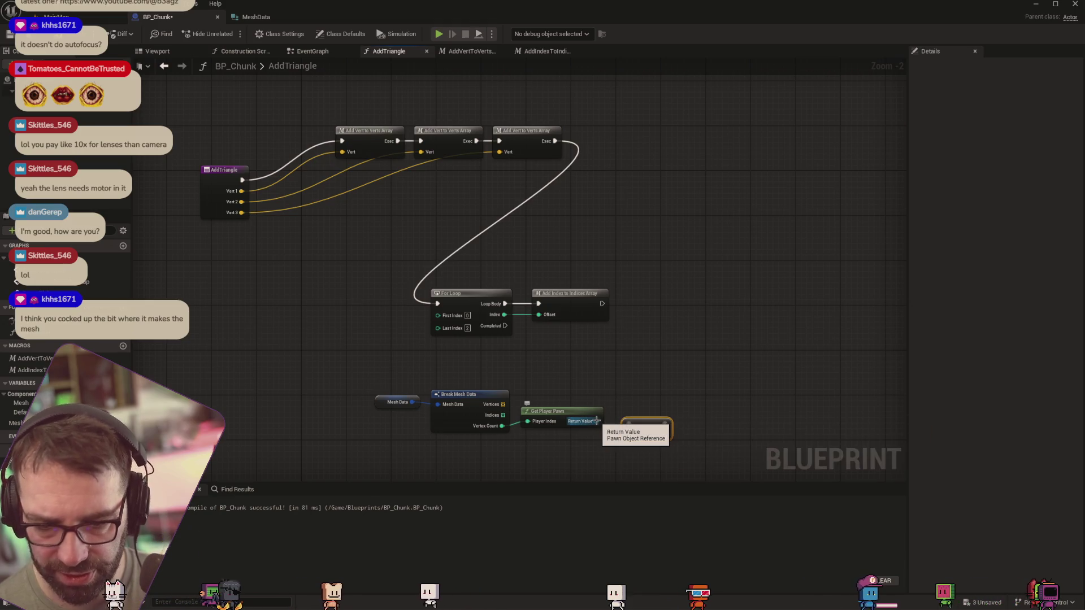
# Delete the stray Get Player Pawn and wire Vertex Count into the Add node
pyautogui.click(563, 413)
pyautogui.press('Delete')
pyautogui.moveTo(502, 426); pyautogui.dragTo(556, 430)
pyautogui.moveTo(633, 430); pyautogui.dragTo(575, 429)
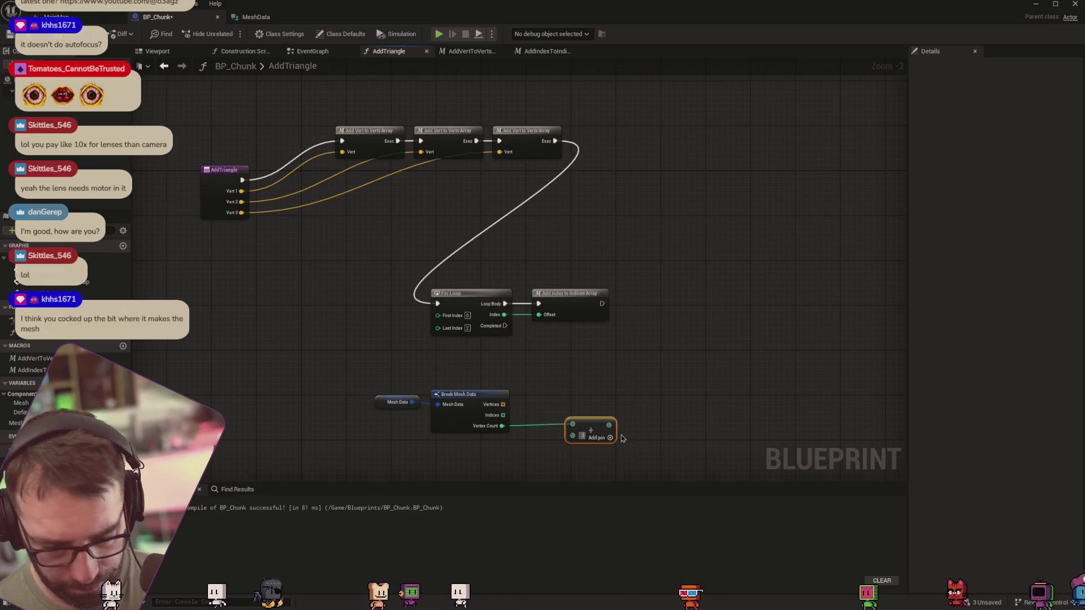
pyautogui.moveTo(593, 433); pyautogui.dragTo(570, 437)
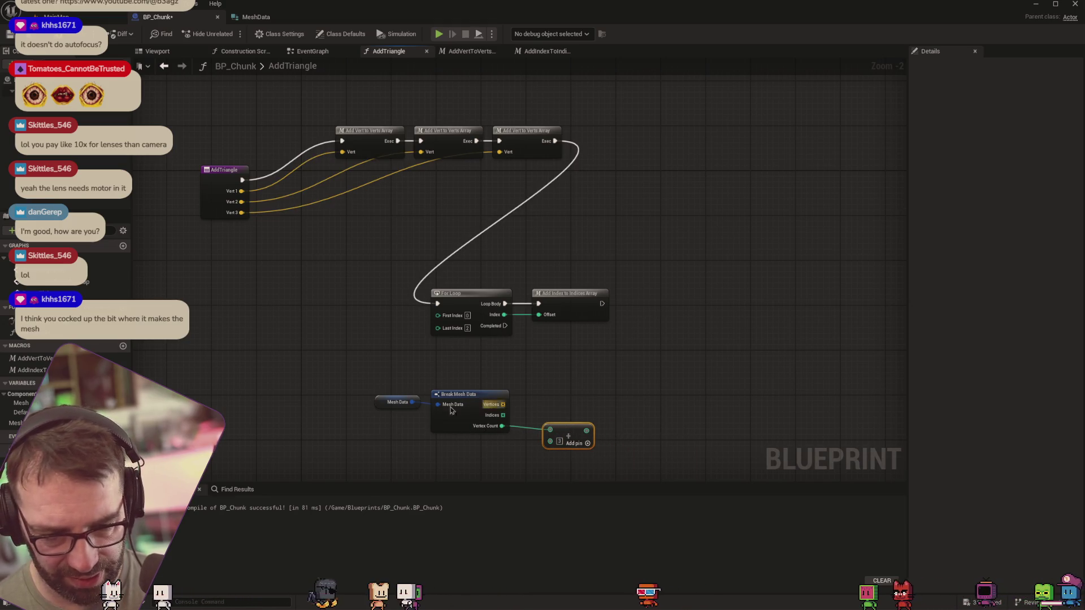
pyautogui.click(395, 401)
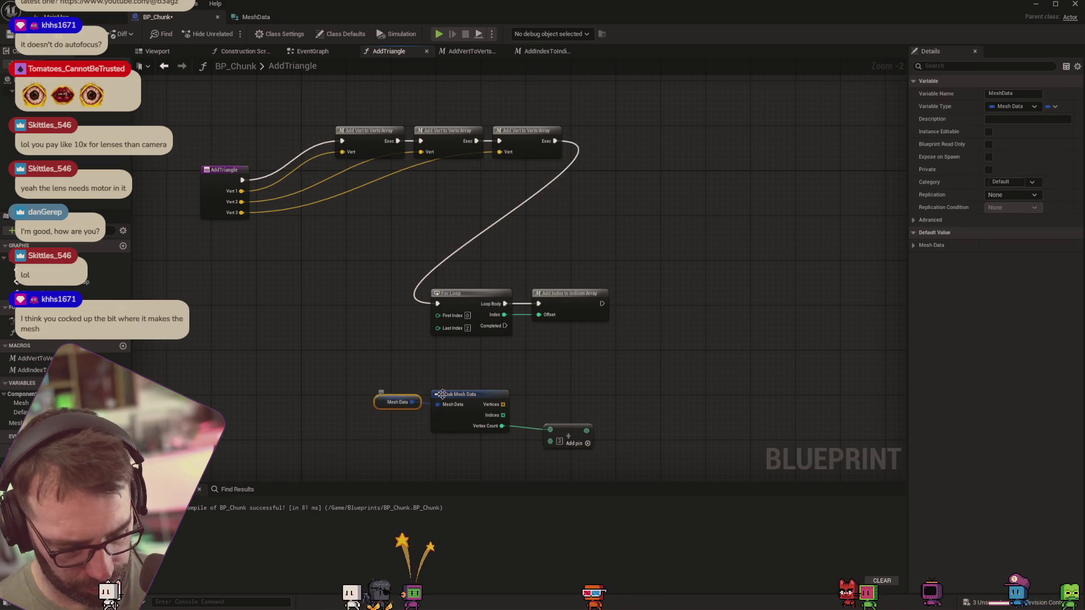
# Duplicate the Mesh Data getter into Set members in Mesh Data, feeding Add into Vertex Count
pyautogui.hotkey('ctrl', 'c')
pyautogui.hotkey('ctrl', 'v')
pyautogui.moveTo(614, 374)
pyautogui.mouseDown()
pyautogui.moveTo(655, 389)
pyautogui.moveTo(637, 385)
pyautogui.mouseUp()
pyautogui.write('set memb')
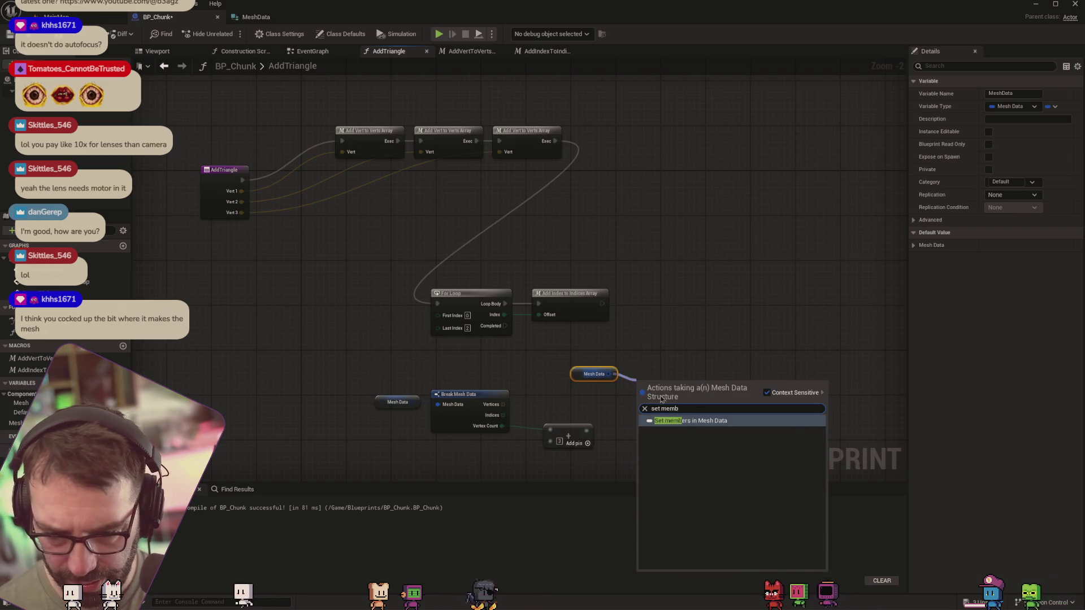
pyautogui.click(692, 421)
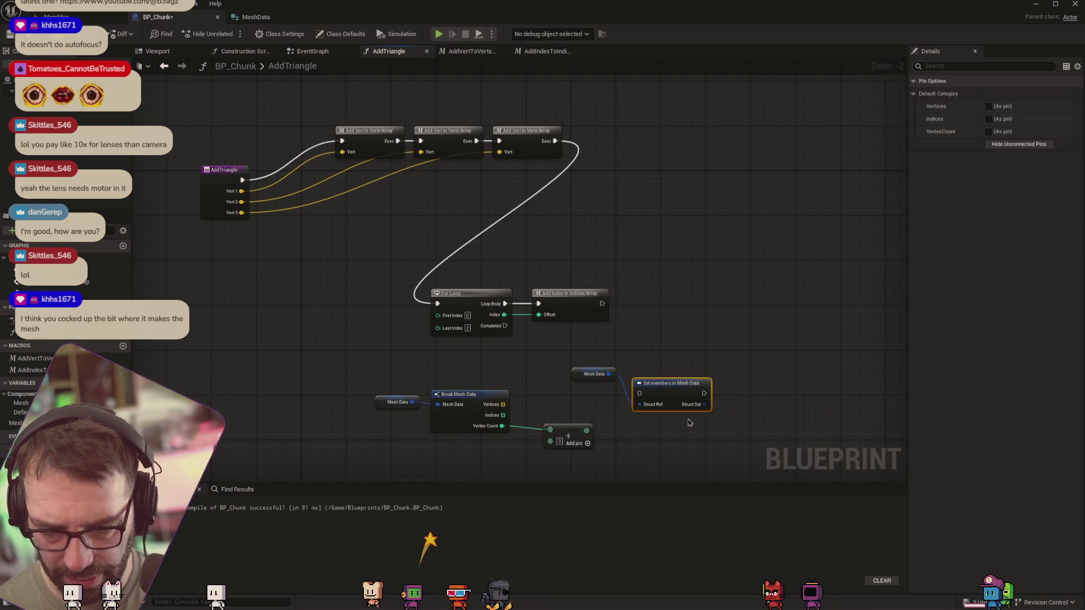
pyautogui.click(988, 131)
pyautogui.moveTo(586, 431); pyautogui.dragTo(640, 416)
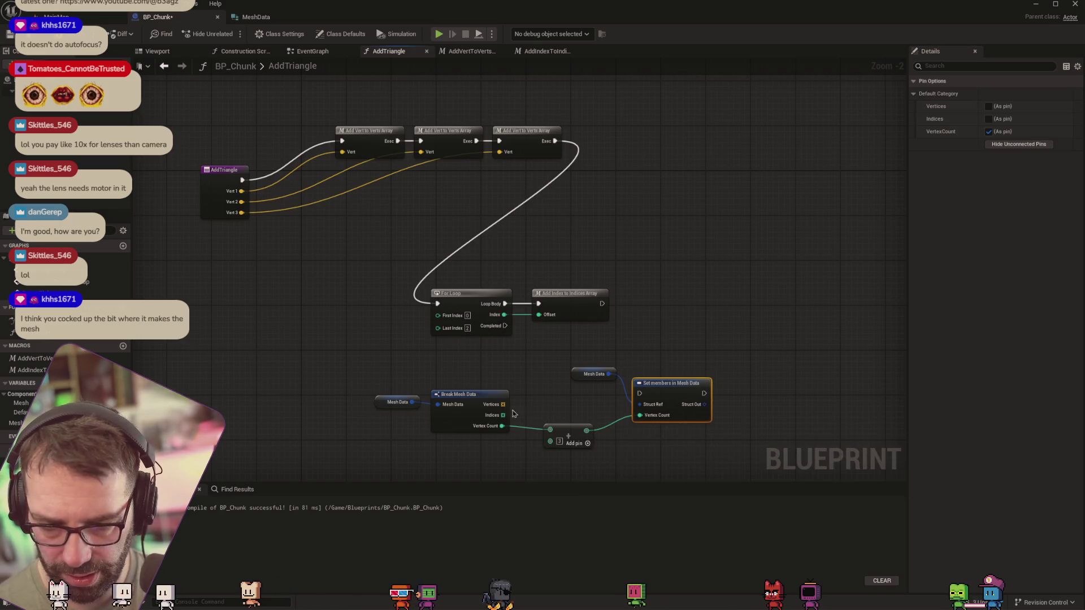
pyautogui.moveTo(575, 293); pyautogui.dragTo(639, 394)
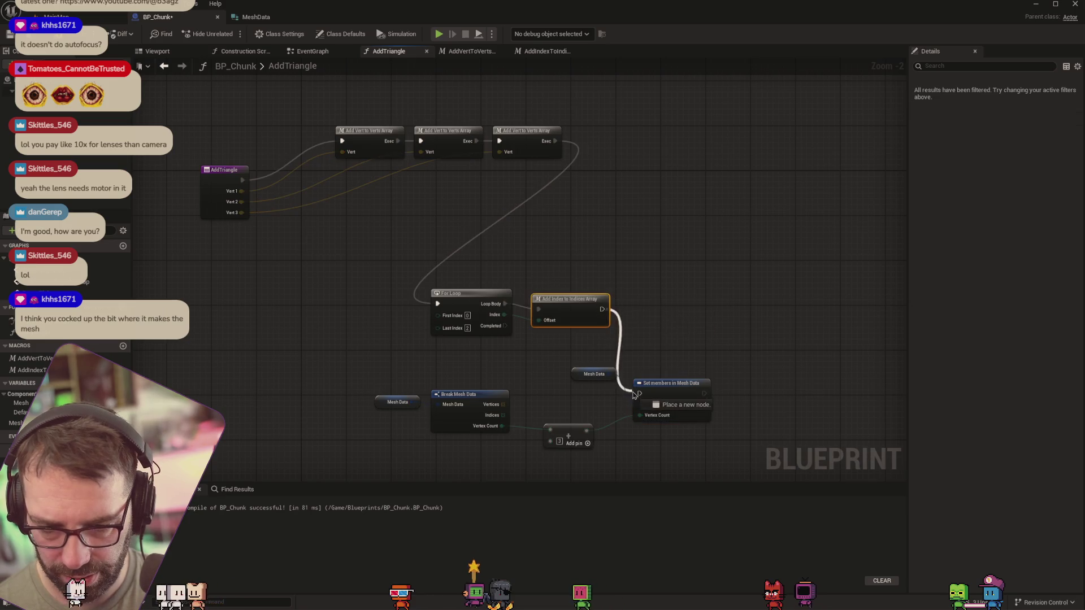
pyautogui.click(56, 17)
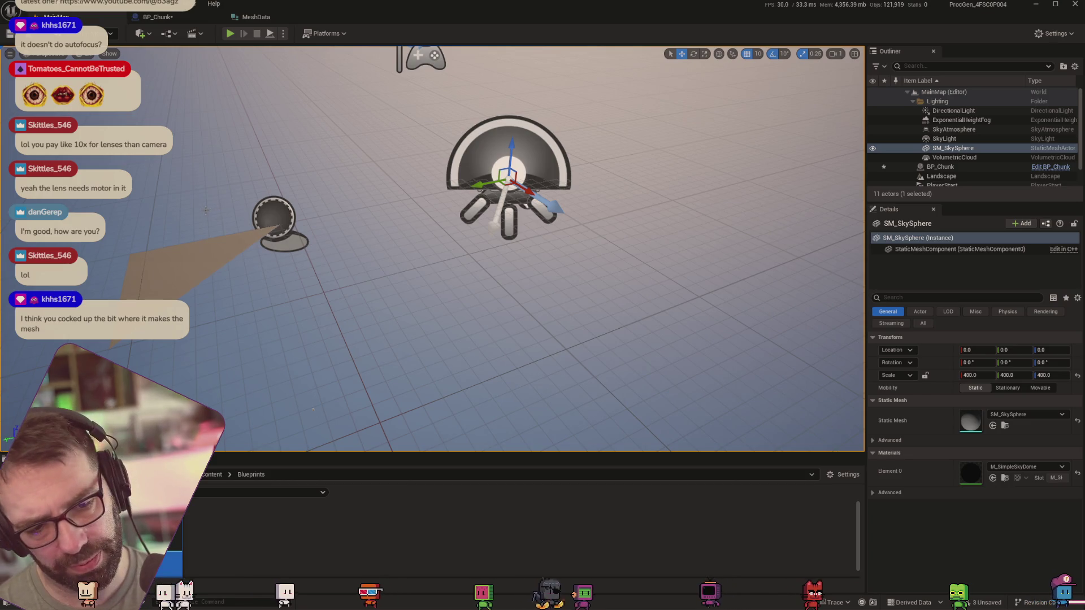
# Tilt the MainMap view toward the horizon, then go back to BP_Chunk's AddTriangle graph
pyautogui.moveTo(313, 408)
pyautogui.mouseDown()
pyautogui.moveTo(291, 317)
pyautogui.moveTo(286, 362)
pyautogui.moveTo(280, 99)
pyautogui.mouseUp()
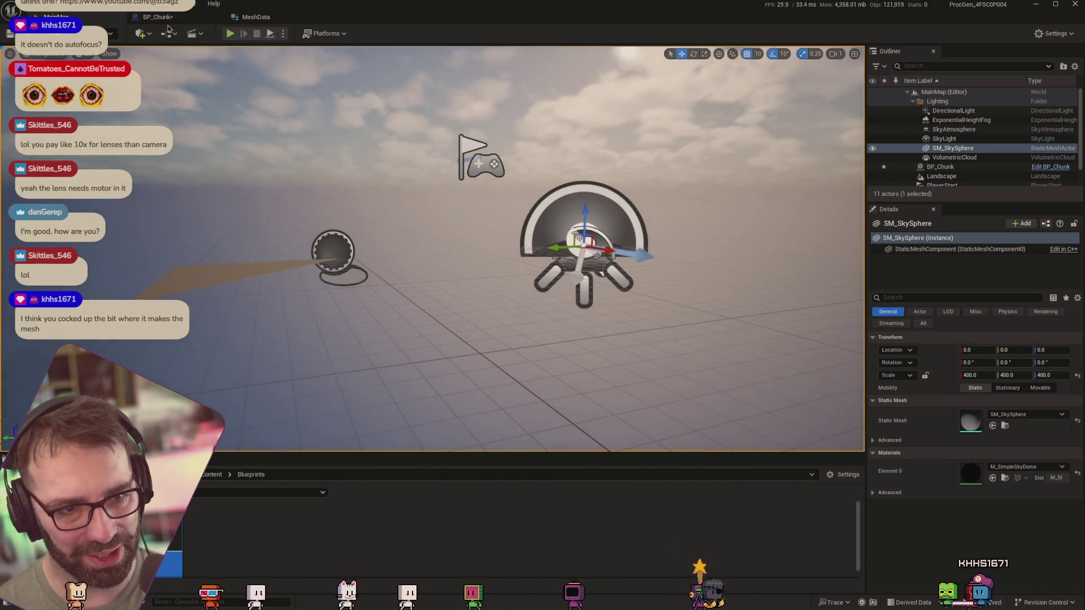
pyautogui.click(157, 17)
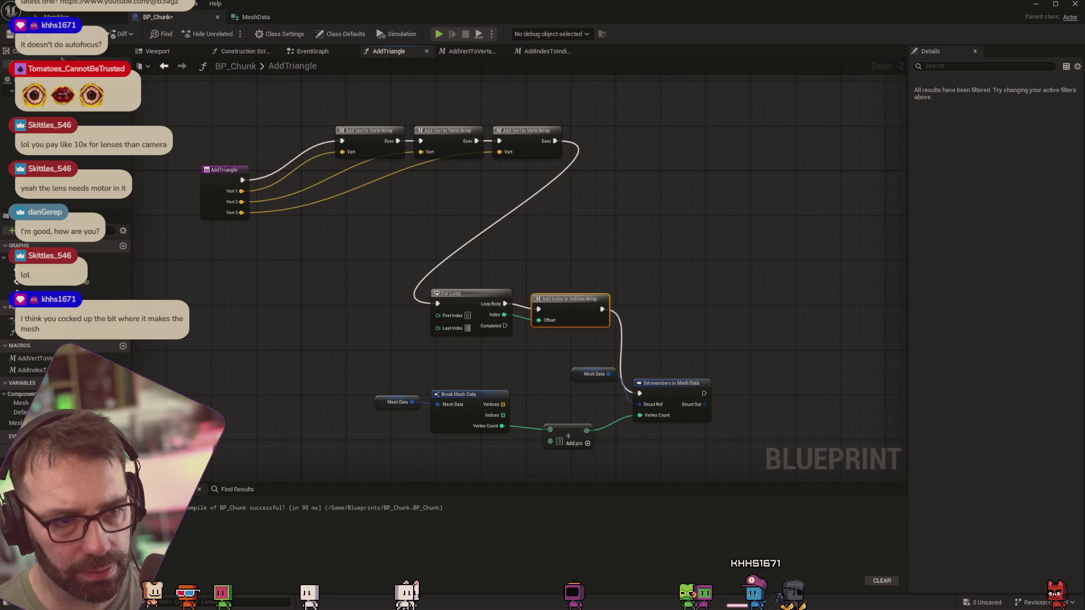
# Run Set members in Mesh Data from the For Loop's Completed pin
pyautogui.hotkey('ctrl', 'Tab')
pyautogui.click(159, 17)
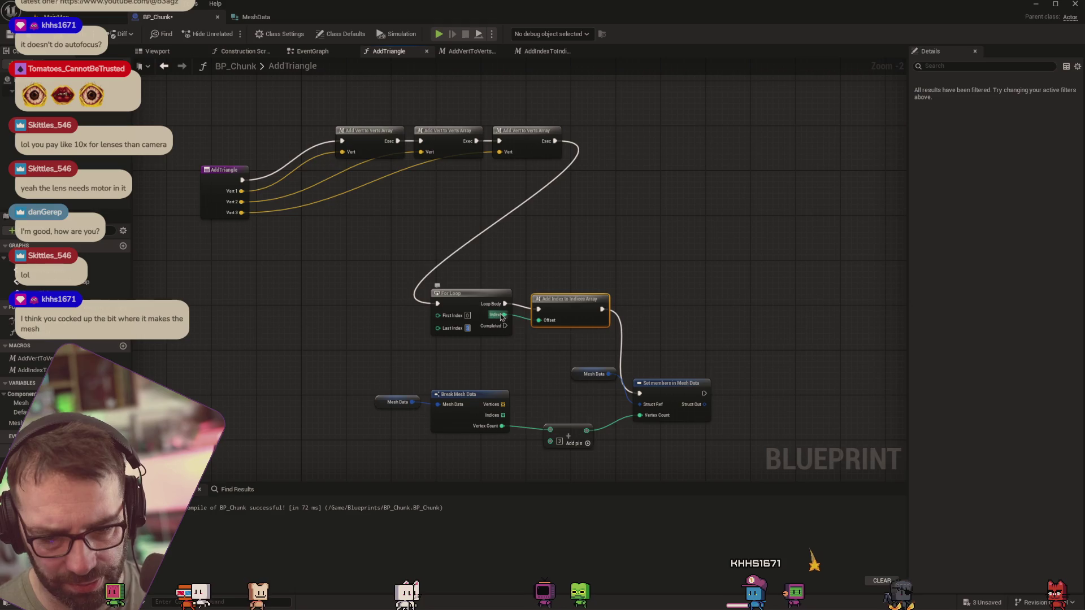
pyautogui.moveTo(504, 326)
pyautogui.mouseDown()
pyautogui.moveTo(565, 346)
pyautogui.moveTo(640, 403)
pyautogui.moveTo(640, 393)
pyautogui.mouseUp()
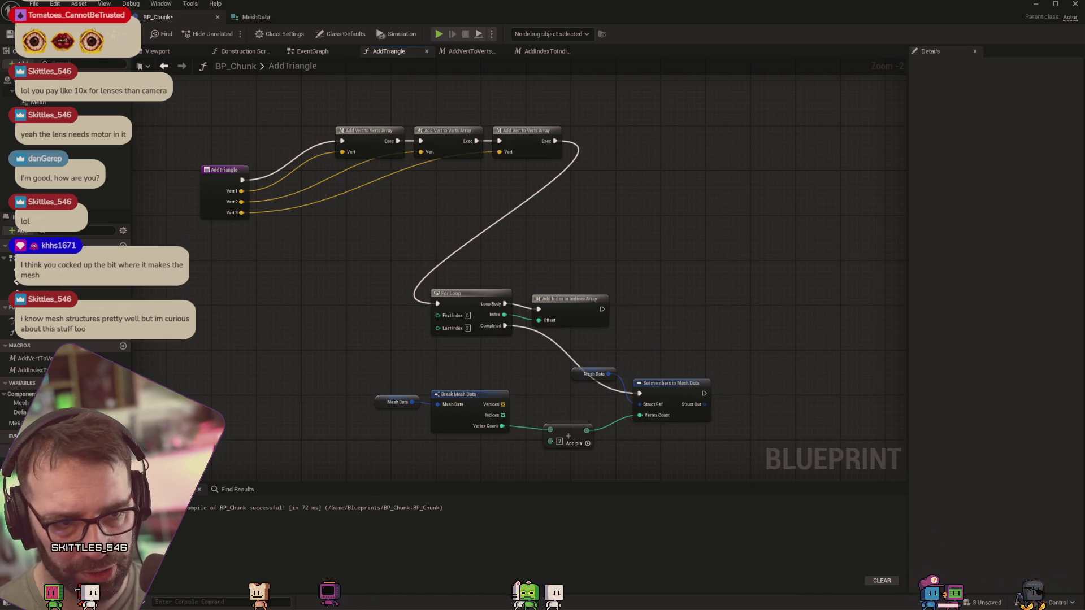
# Inspect the For Loop macro, close StandardMacros, and return to the MainMap level
pyautogui.hotkey('ctrl', 'Tab')
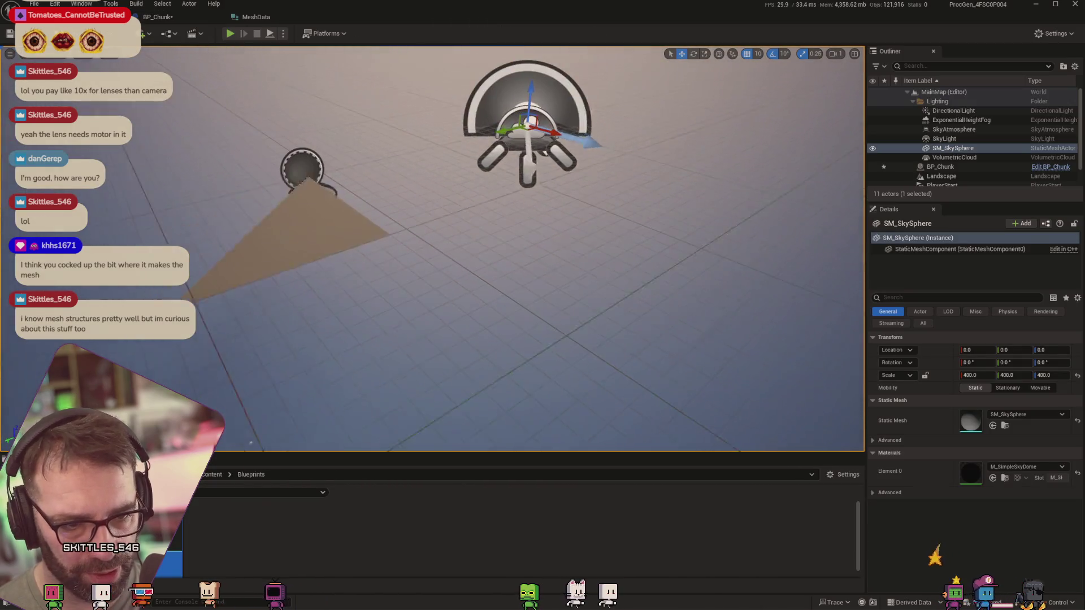
pyautogui.press('a')
pyautogui.click(169, 12)
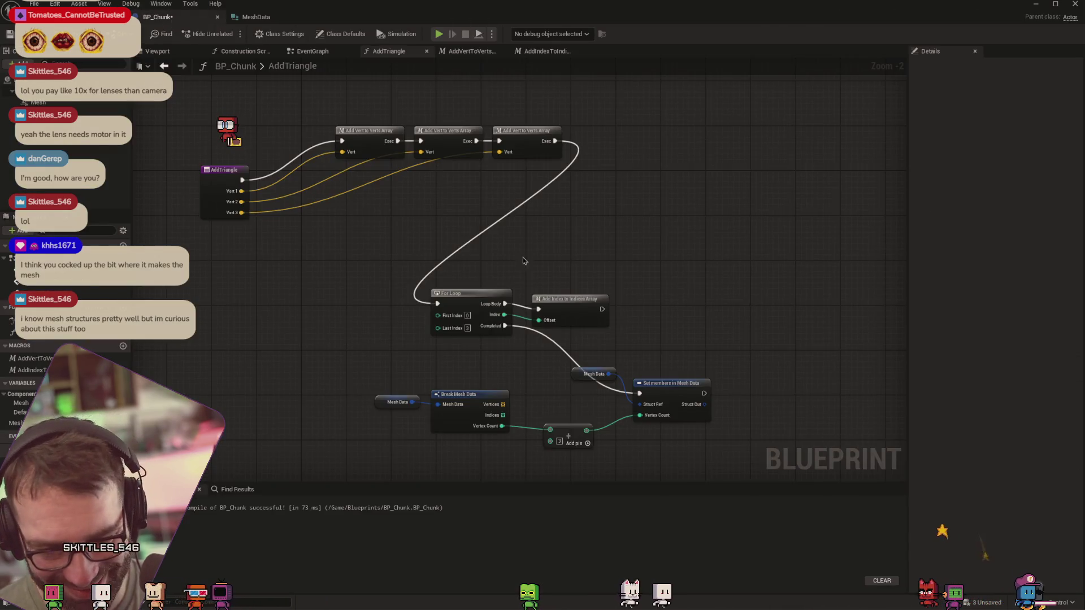
pyautogui.doubleClick(483, 330)
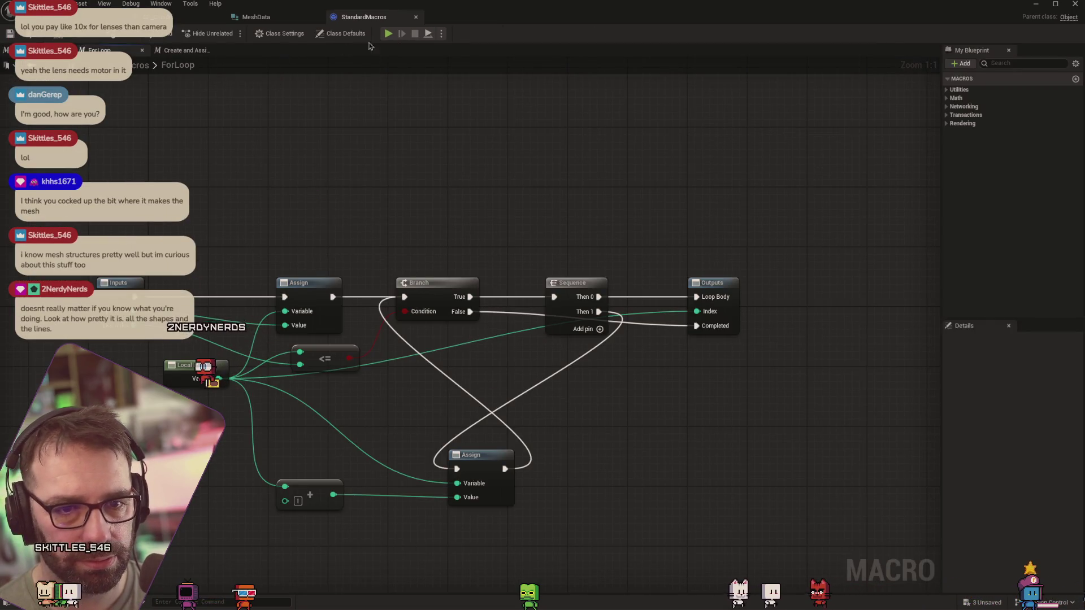
pyautogui.click(416, 17)
pyautogui.click(157, 17)
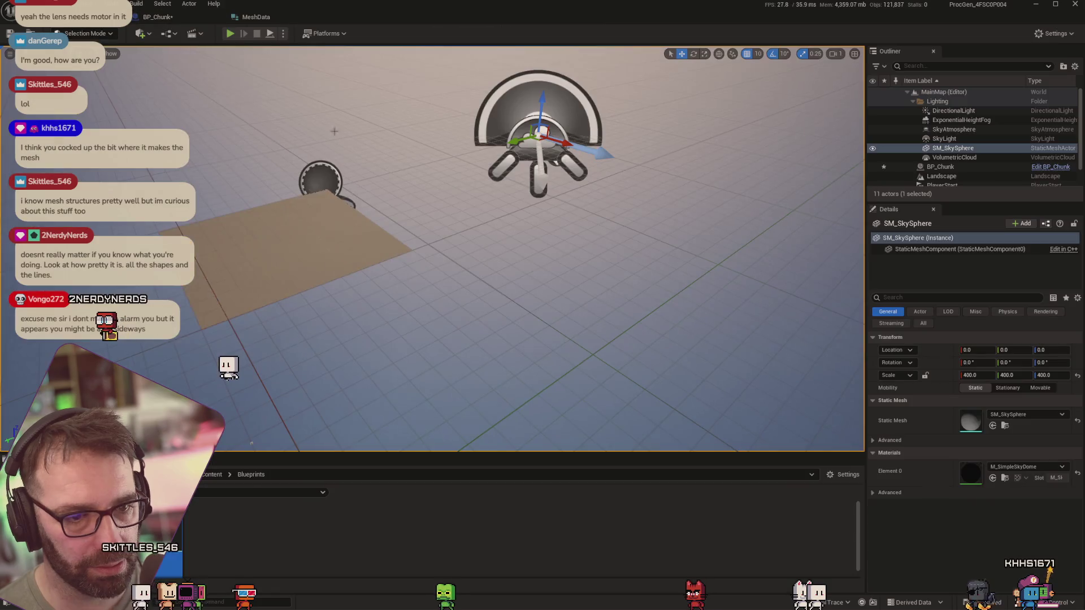
pyautogui.click(73, 17)
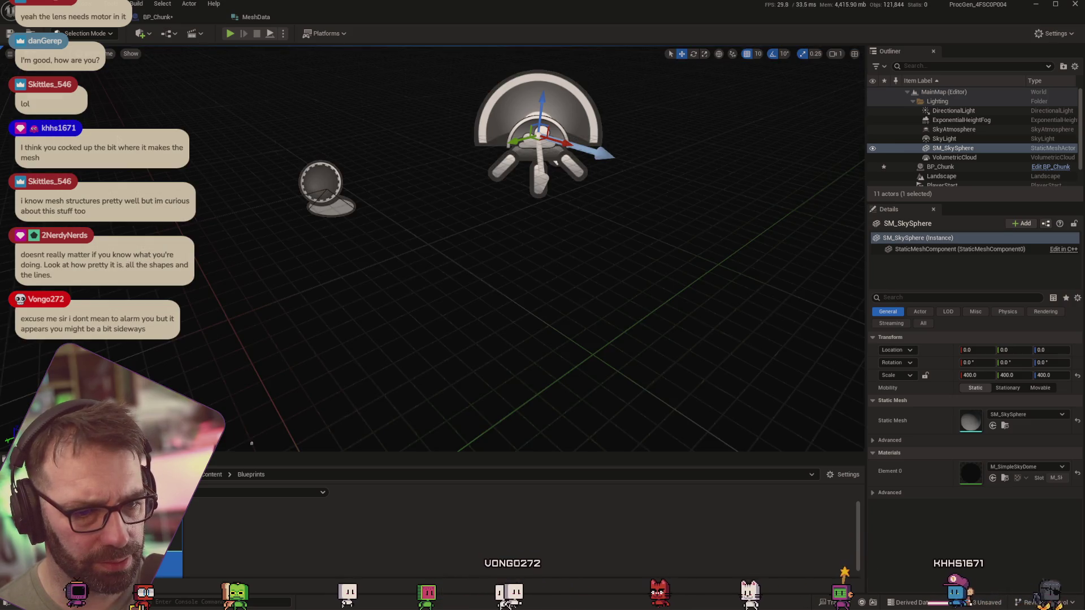
# View the quad in Wireframe mode with SM_SkySphere hidden, then return to AddTriangle
pyautogui.hotkey('alt', '2')
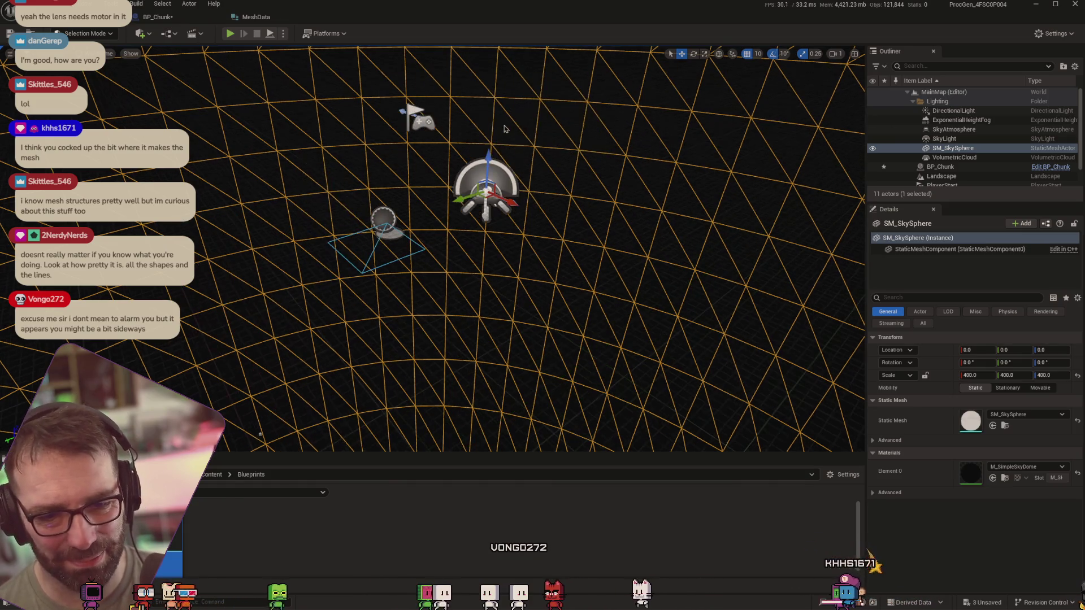
pyautogui.click(107, 53)
pyautogui.click(116, 136)
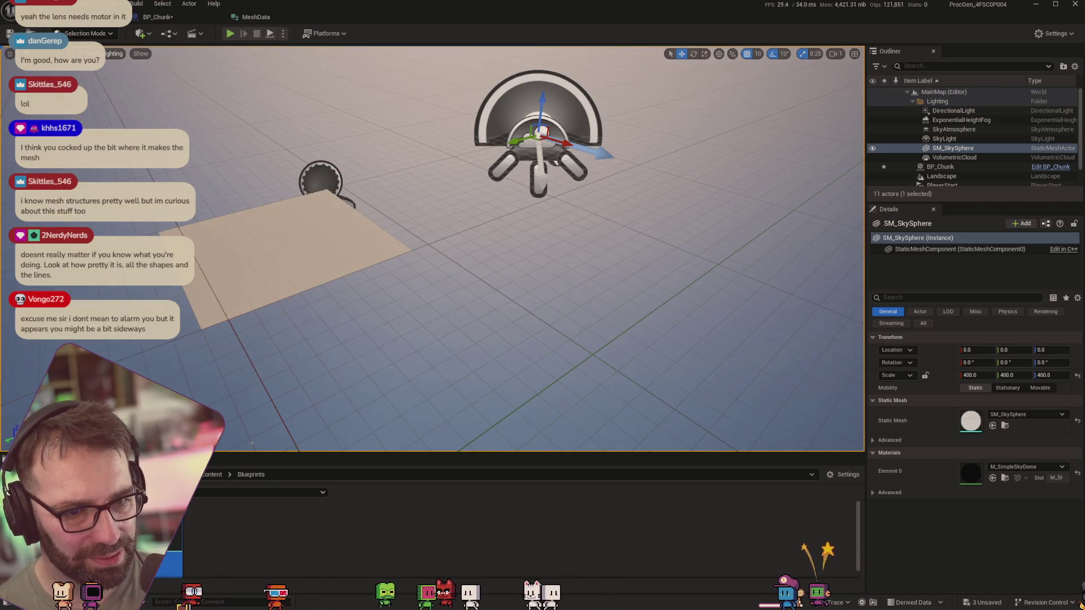
pyautogui.click(97, 113)
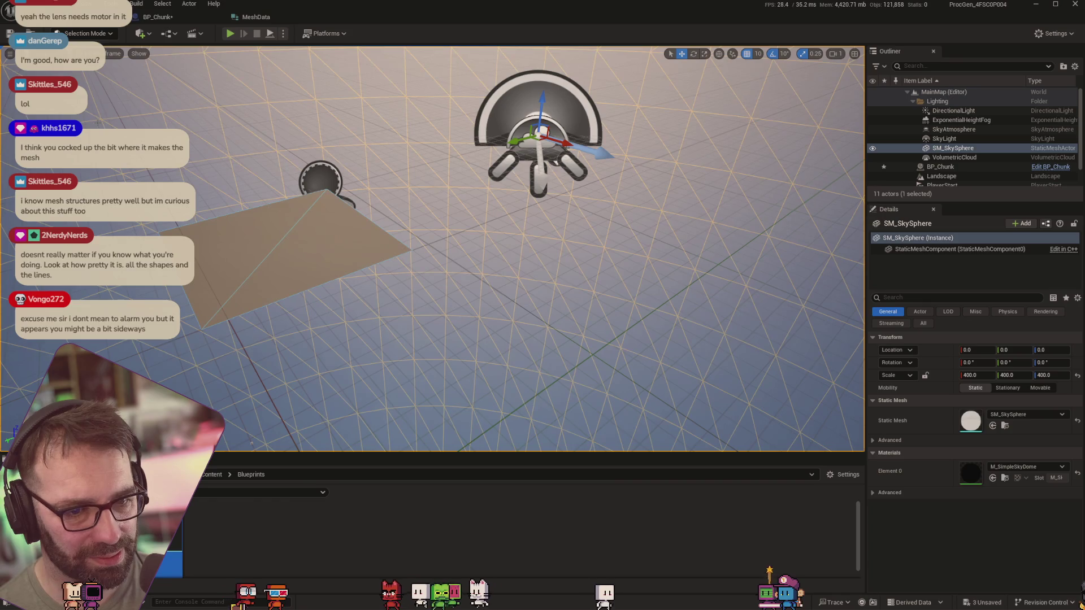
pyautogui.moveTo(269, 160); pyautogui.dragTo(215, 130)
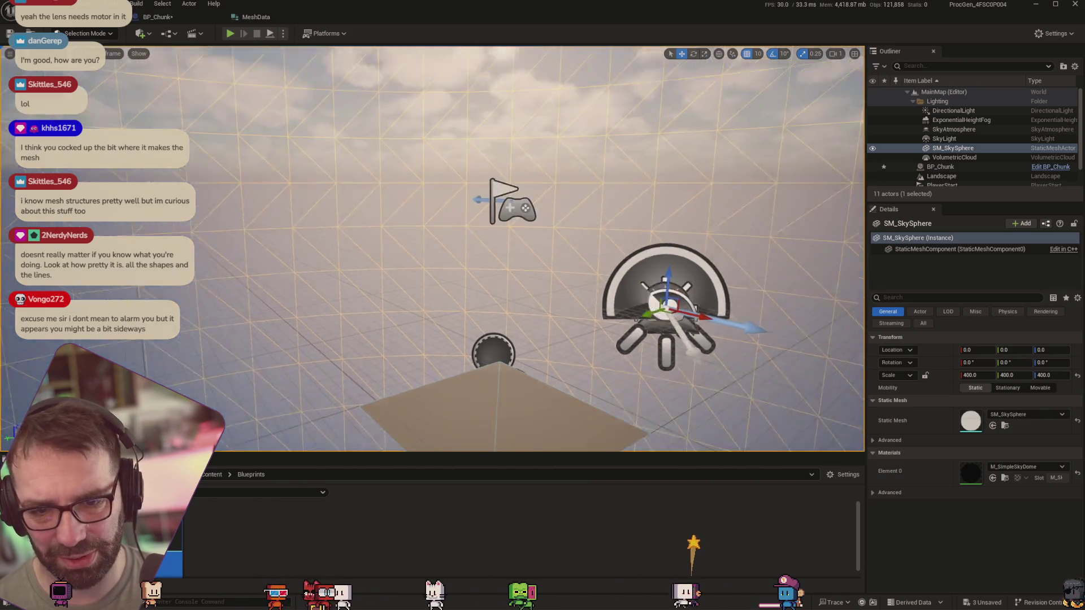
pyautogui.moveTo(611, 162)
pyautogui.mouseDown()
pyautogui.moveTo(611, 130)
pyautogui.moveTo(612, 175)
pyautogui.mouseUp()
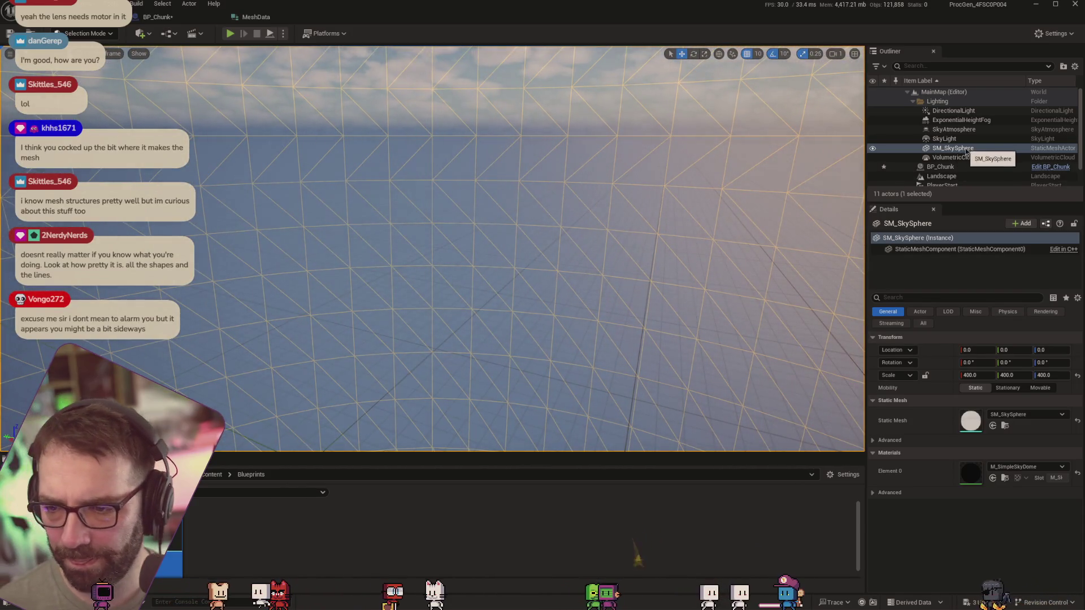
pyautogui.click(871, 149)
pyautogui.moveTo(663, 163)
pyautogui.mouseDown()
pyautogui.moveTo(644, 221)
pyautogui.moveTo(644, 186)
pyautogui.mouseUp()
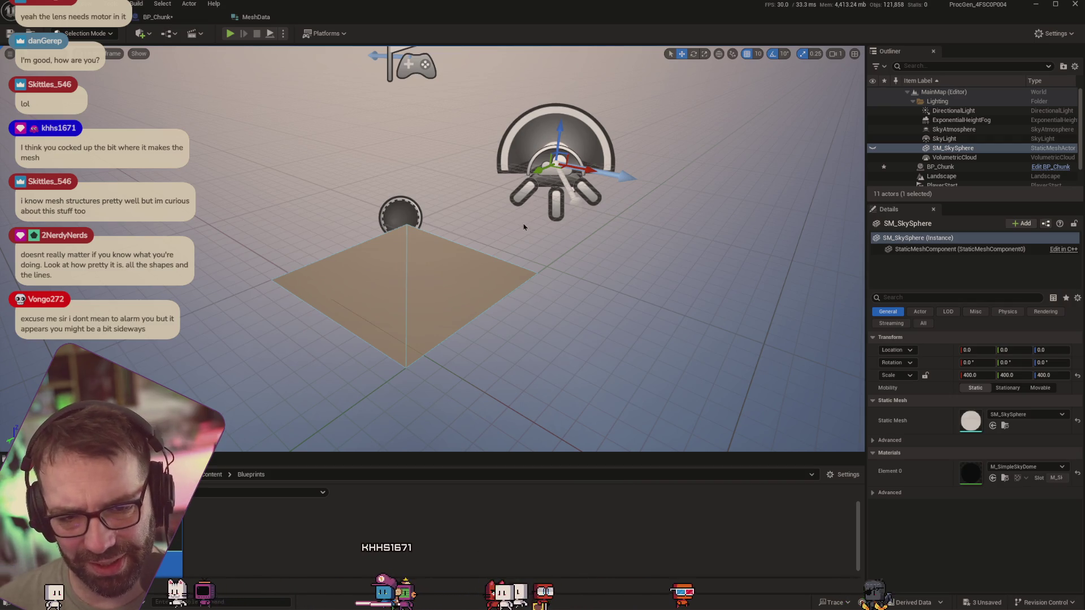
pyautogui.click(153, 19)
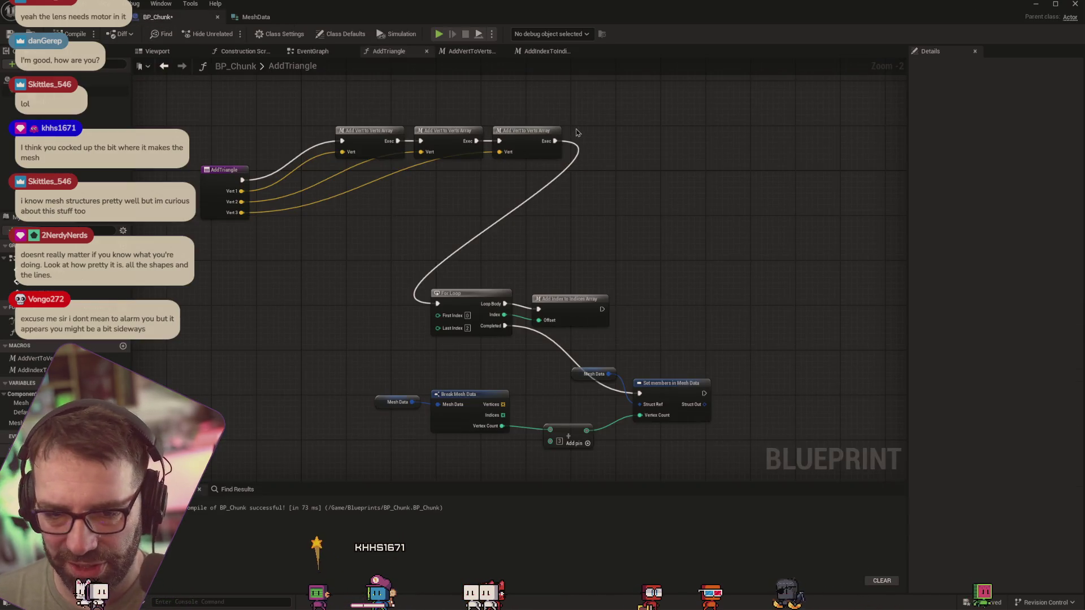
# Switch to BP_Chunk's Construction Script graph showing the two Add Triangle calls
pyautogui.moveTo(528, 139); pyautogui.dragTo(525, 137)
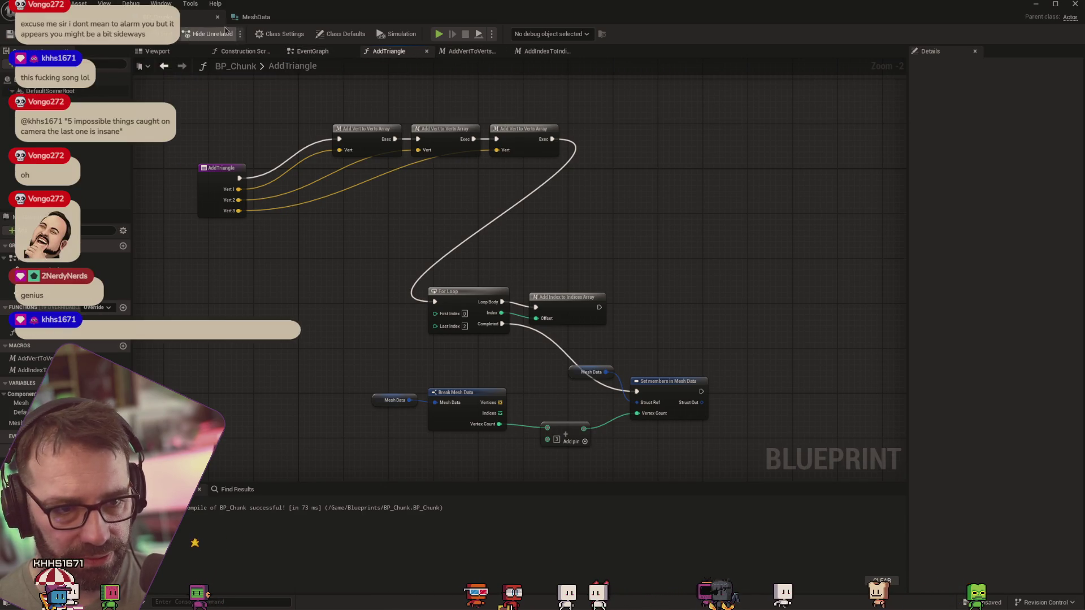
pyautogui.click(243, 51)
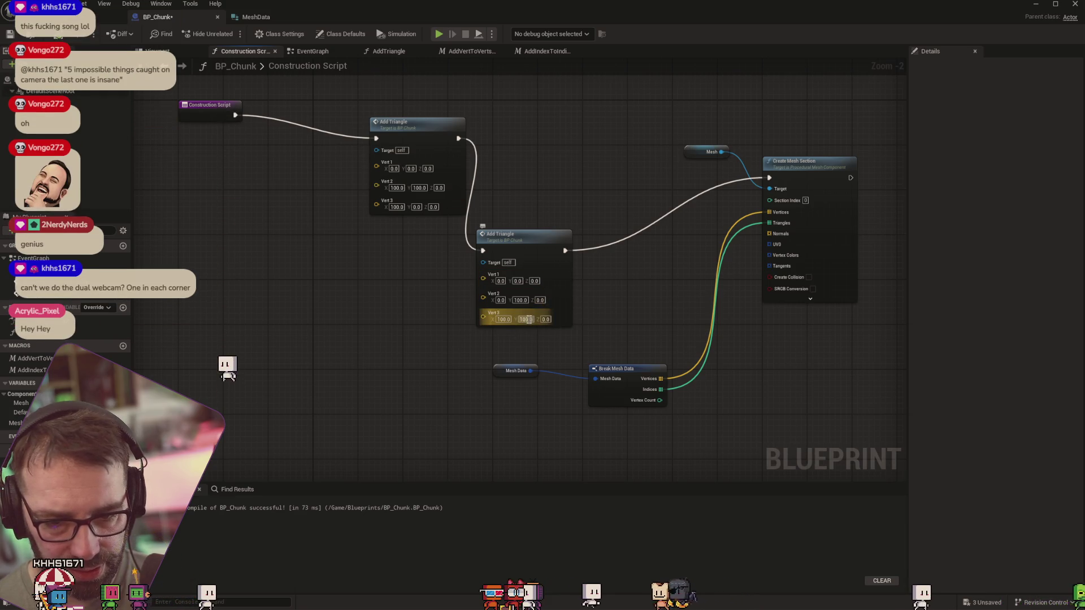
# Set the first Add Triangle's Vert 2 Z and the second's Vert 3 Z to 100, then compile
pyautogui.click(439, 187)
pyautogui.write('10')
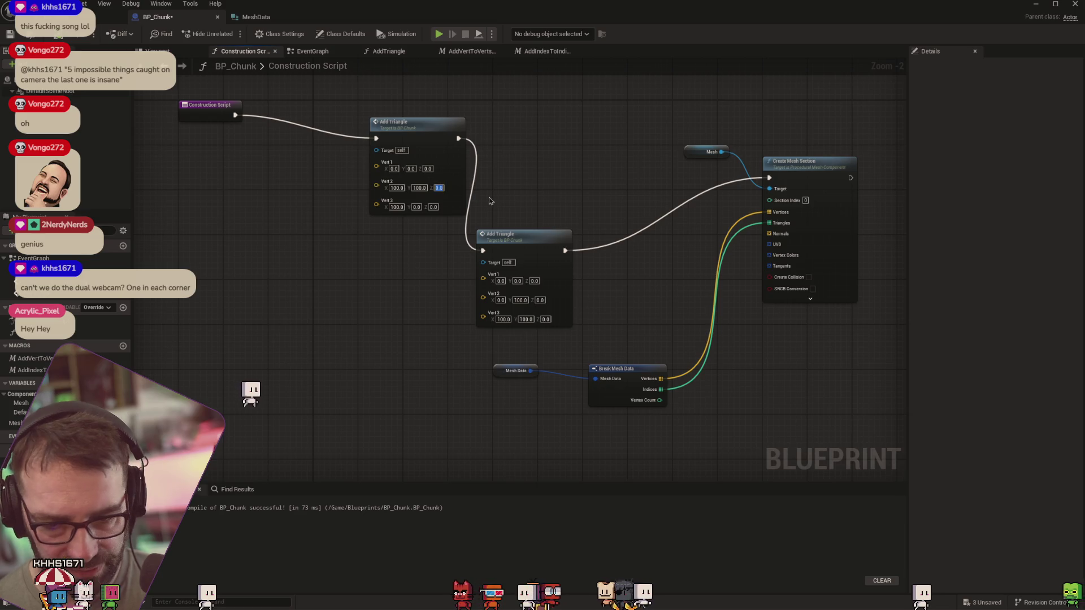
pyautogui.doubleClick(520, 313)
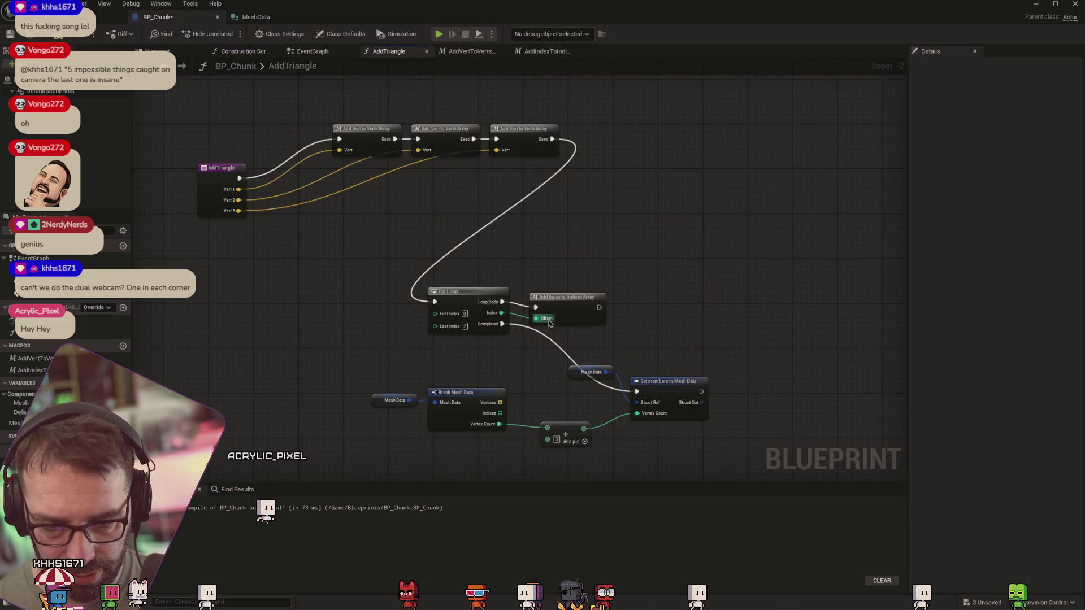
pyautogui.click(310, 51)
pyautogui.click(245, 52)
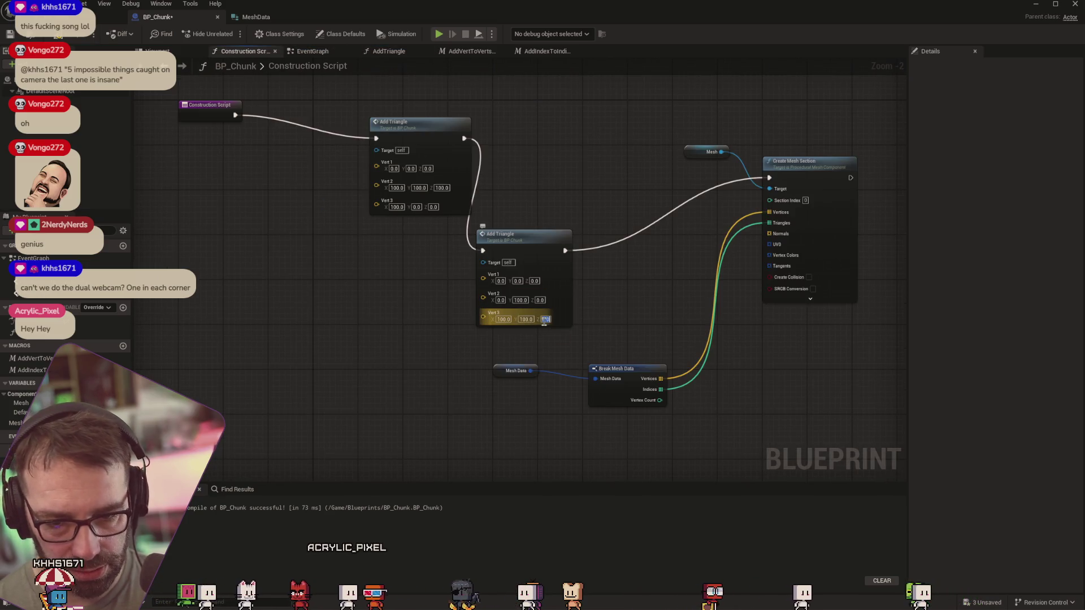
pyautogui.write('100')
pyautogui.press('Return')
pyautogui.press('F7')
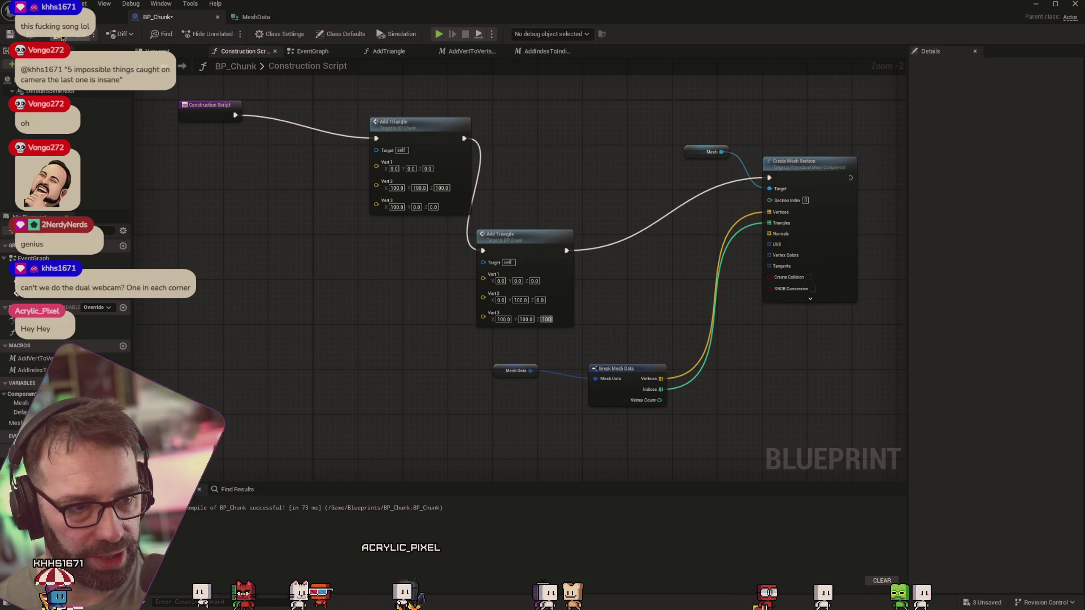
# Inspect the tilted mesh in the level, then return to the Construction Script
pyautogui.click(85, 17)
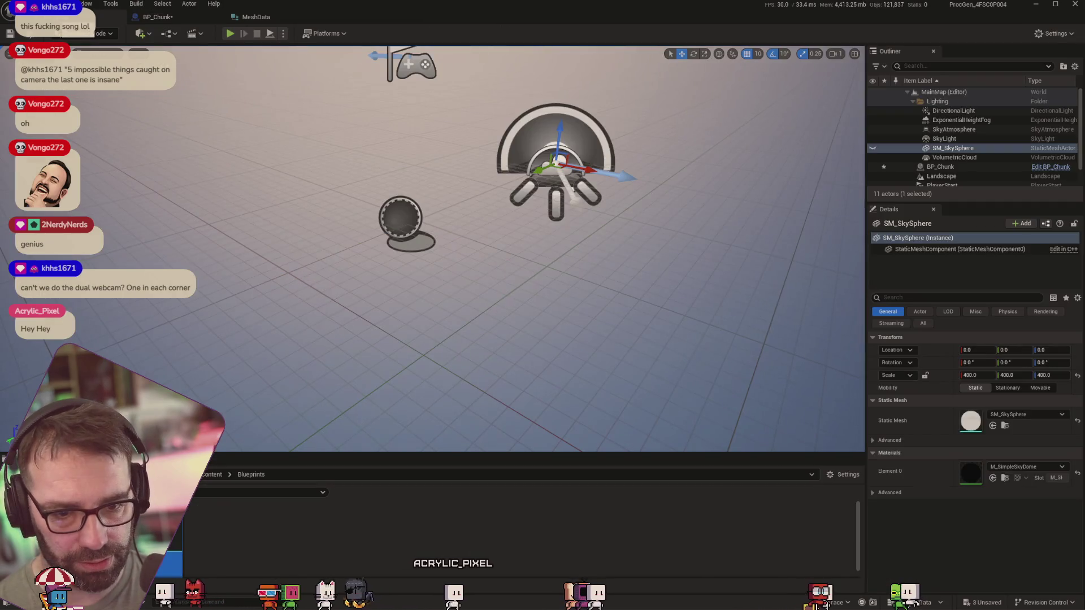
pyautogui.scroll(-5, 324, 175)
pyautogui.moveTo(378, 181)
pyautogui.mouseDown()
pyautogui.moveTo(361, 204)
pyautogui.moveTo(396, 203)
pyautogui.mouseUp()
pyautogui.moveTo(757, 226)
pyautogui.mouseDown()
pyautogui.moveTo(765, 230)
pyautogui.moveTo(740, 203)
pyautogui.mouseUp()
pyautogui.moveTo(783, 292)
pyautogui.mouseDown()
pyautogui.moveTo(790, 261)
pyautogui.moveTo(741, 242)
pyautogui.mouseUp()
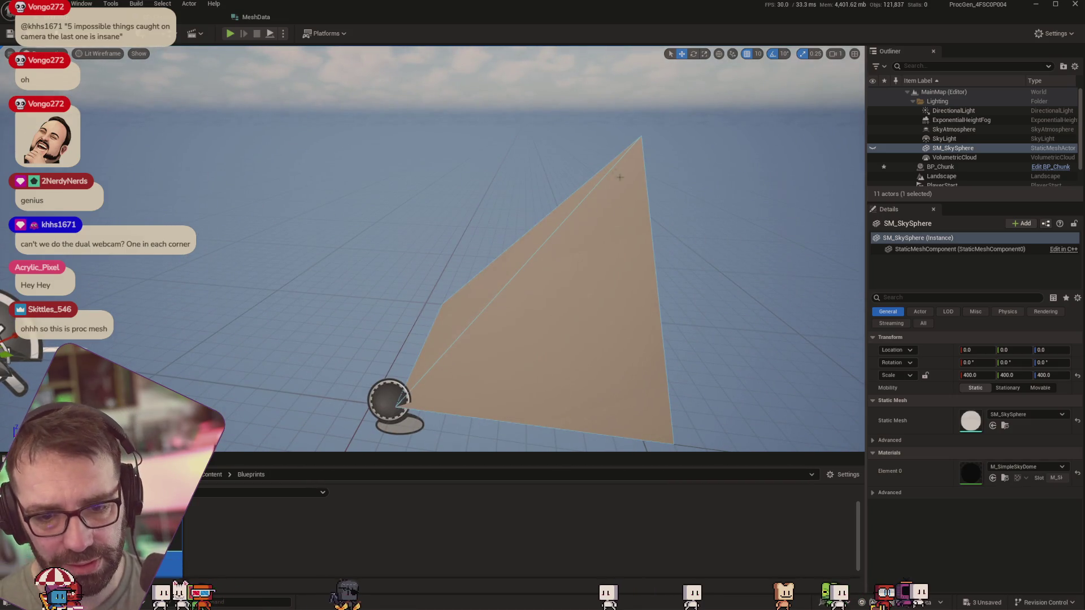
pyautogui.click(192, 16)
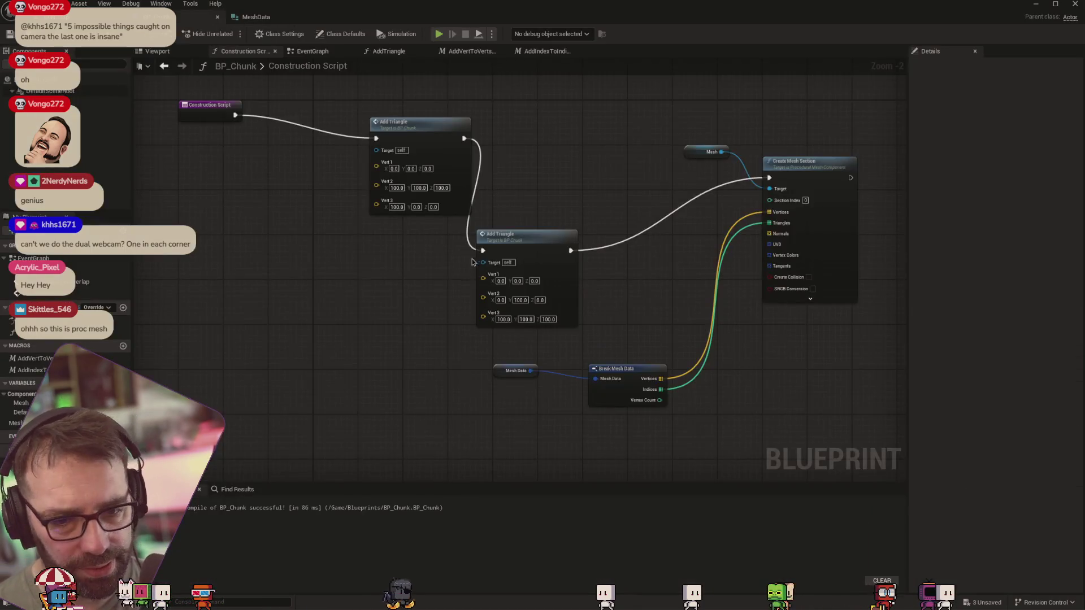
# Look at the raised mesh in the level again, then return to the Construction Script
pyautogui.click(102, 16)
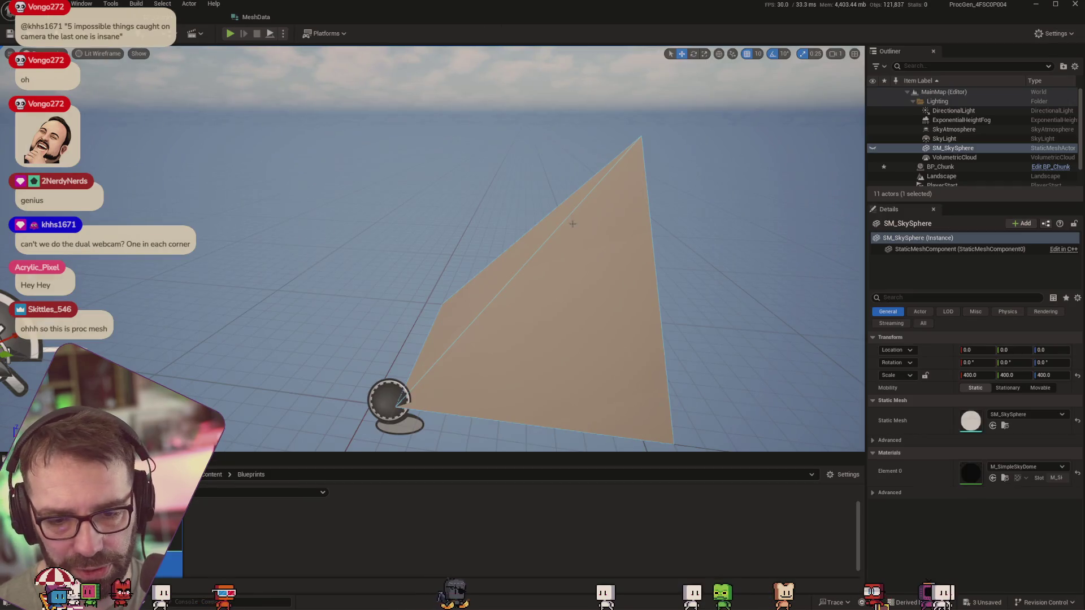
pyautogui.scroll(-5, 573, 226)
pyautogui.scroll(3, 574, 230)
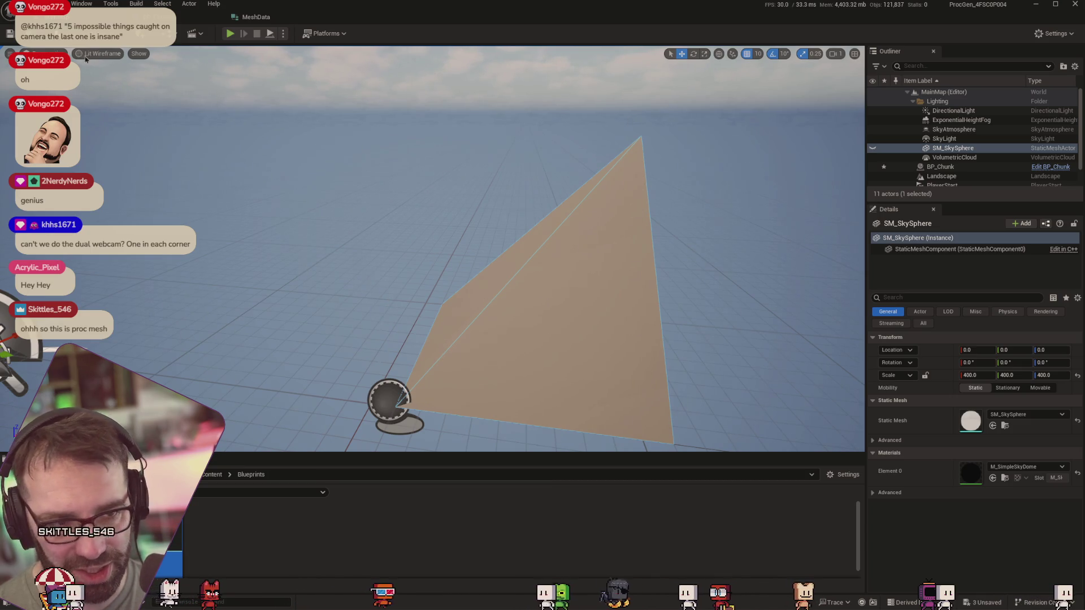
pyautogui.hotkey('alt', 'Tab')
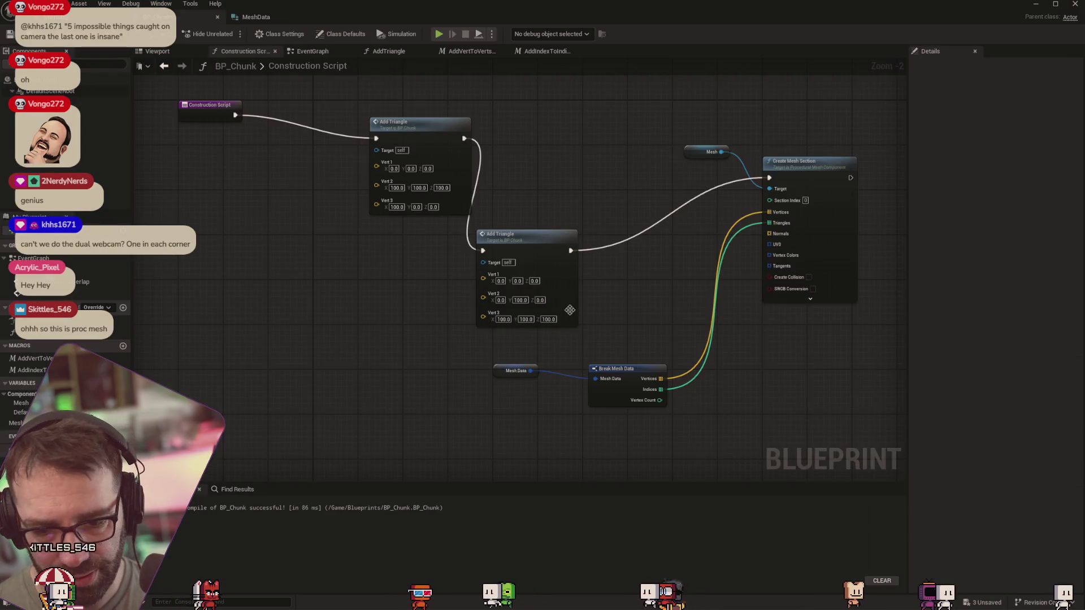
# Set the second triangle's Vert 3 Z and the first's Vert 2 Z back to 0
pyautogui.click(548, 320)
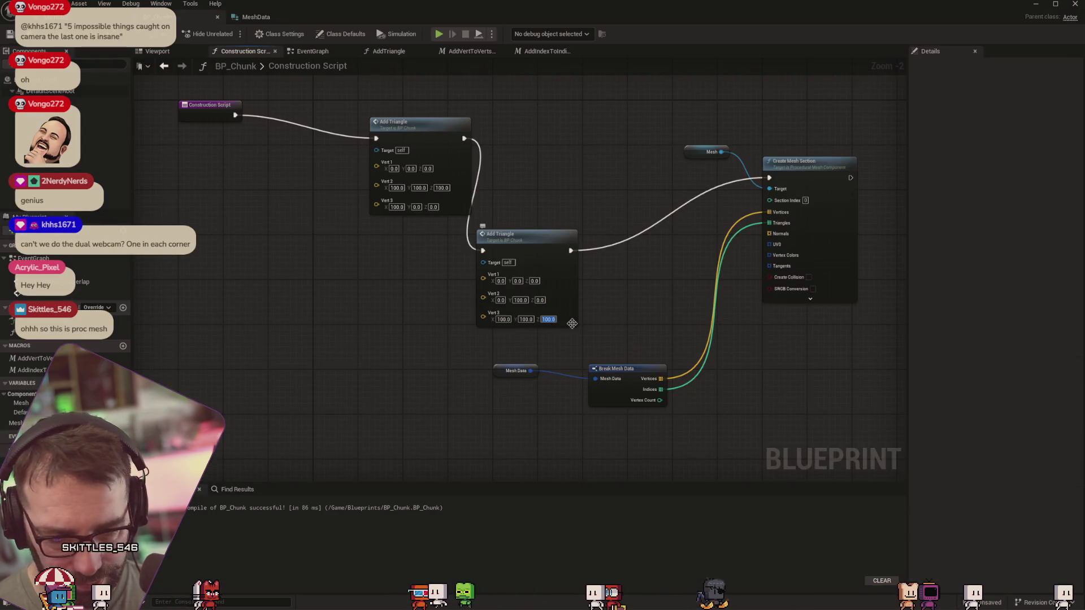
pyautogui.write('0')
pyautogui.click(441, 188)
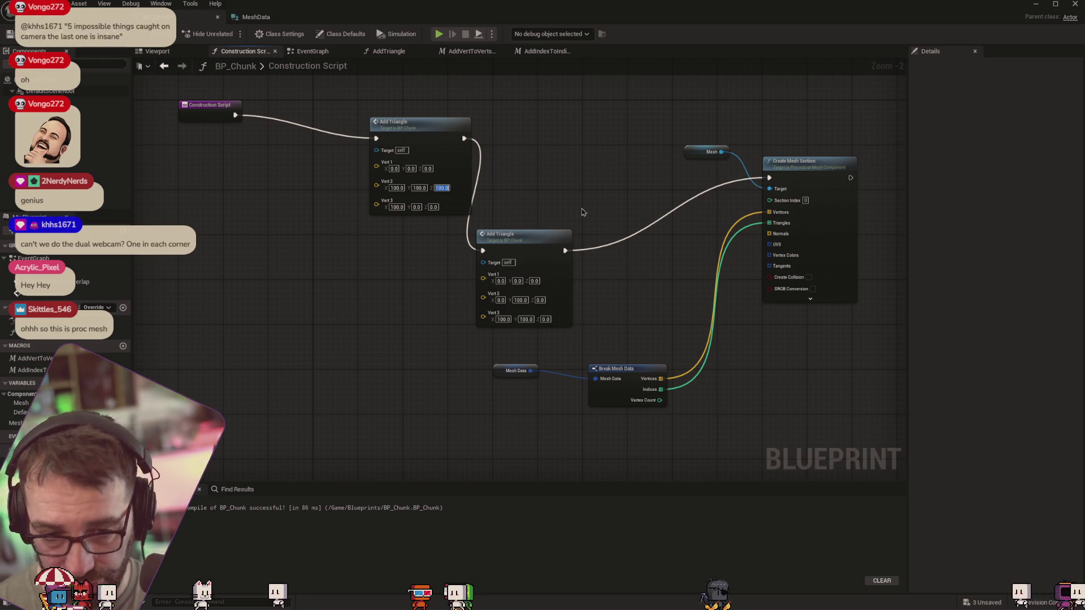
pyautogui.write('0')
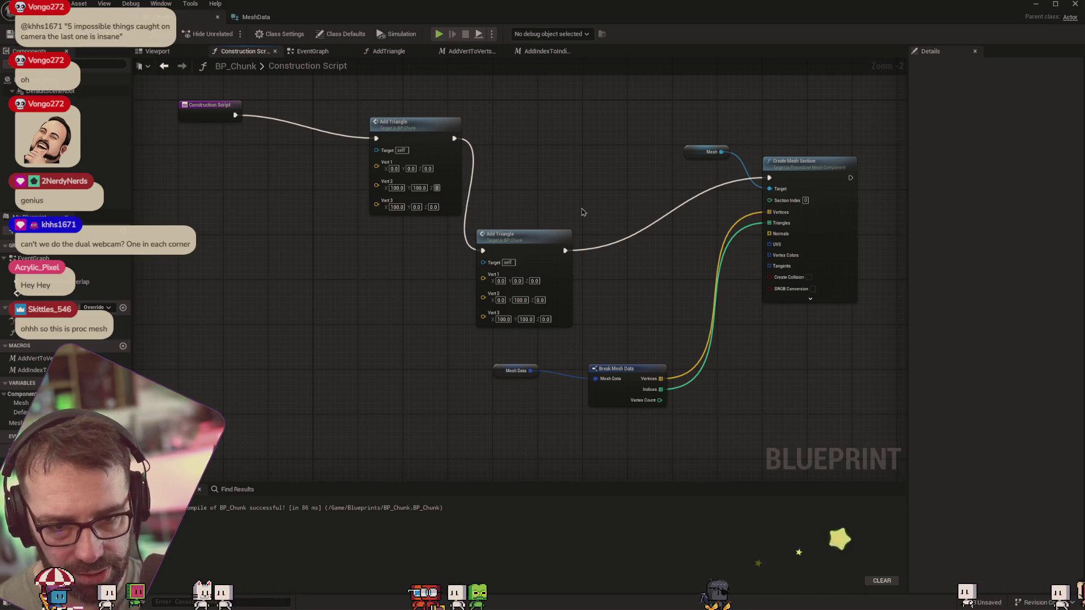
pyautogui.press('Return')
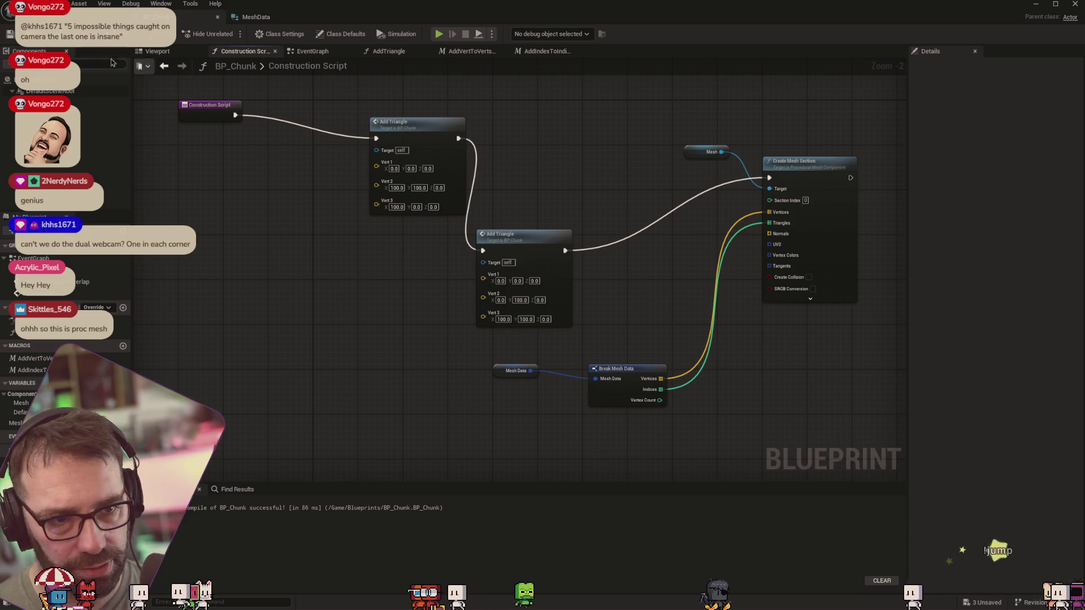
pyautogui.click(113, 17)
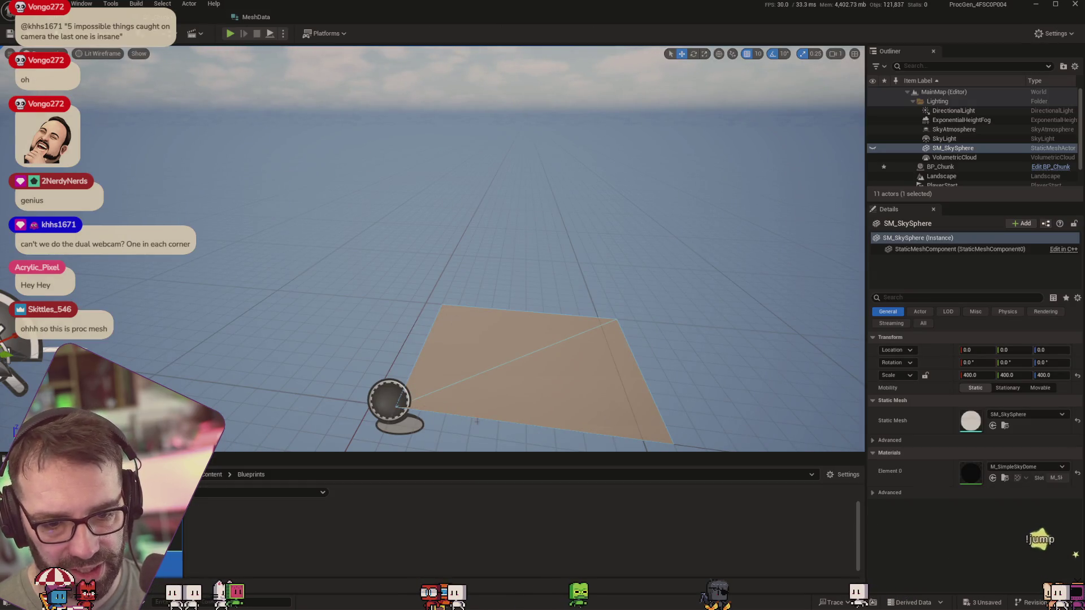
pyautogui.click(187, 17)
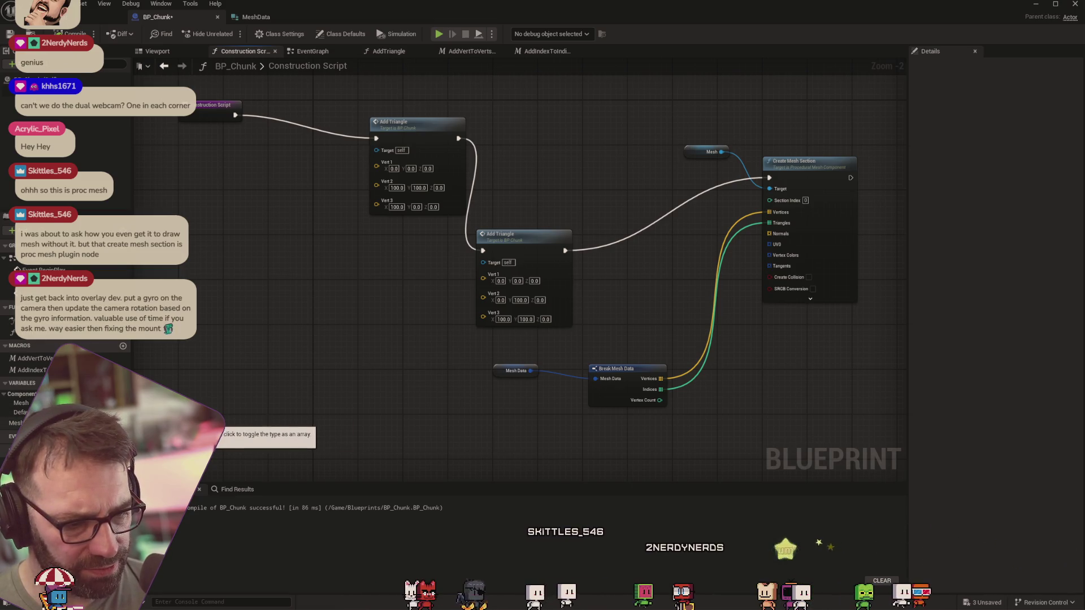
pyautogui.doubleClick(282, 68)
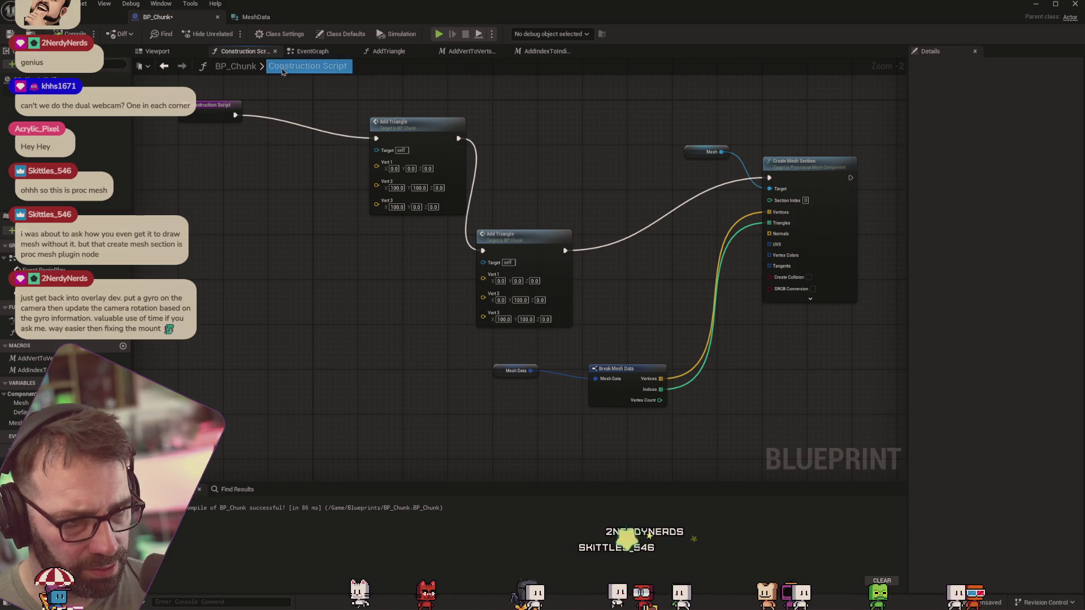
# In MeshData, search a member's type list for 'constant' and 'int', close it, and return to BP_Chunk
pyautogui.click(254, 17)
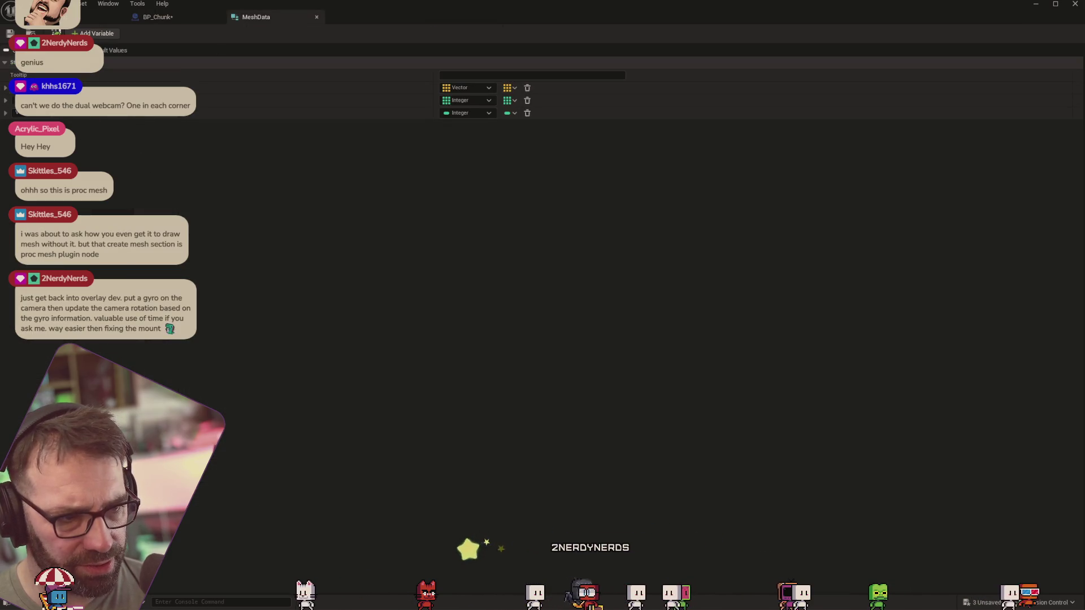
pyautogui.click(93, 34)
pyautogui.click(481, 125)
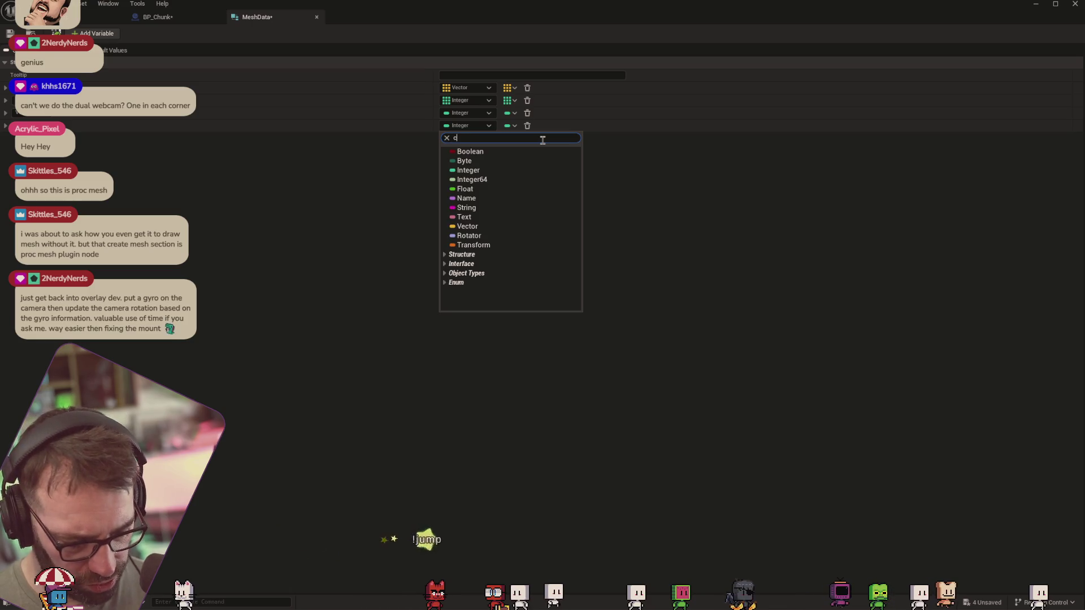
pyautogui.write('constant')
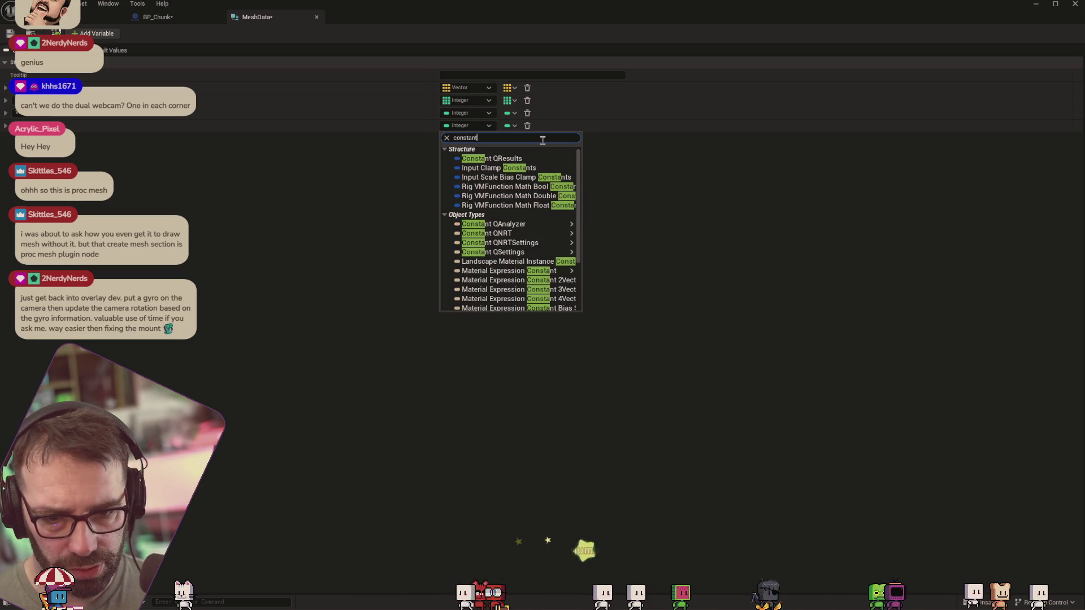
pyautogui.scroll(-3, 546, 209)
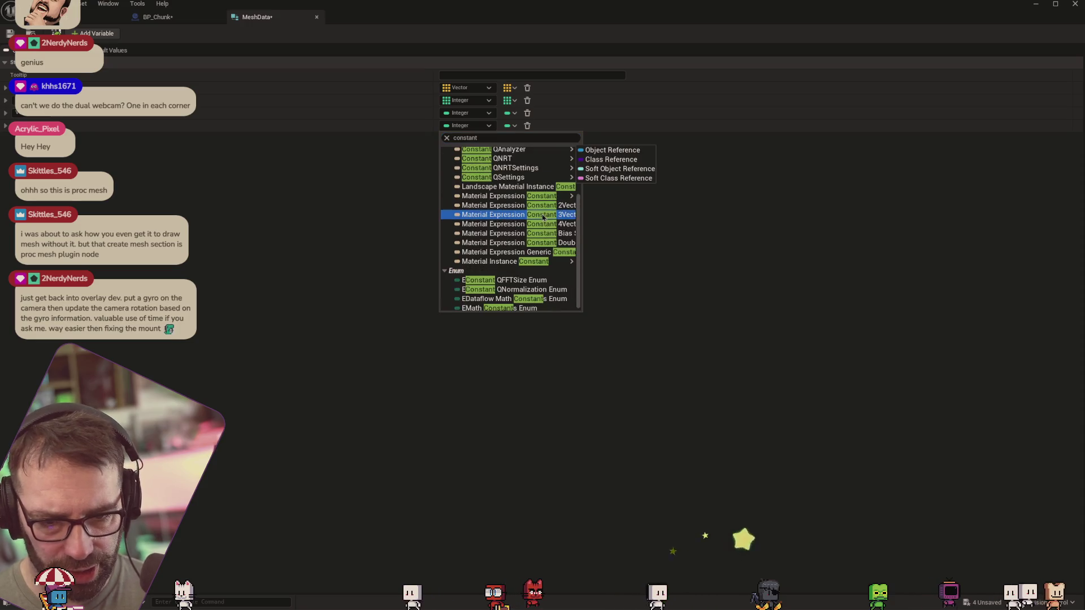
pyautogui.scroll(3, 540, 218)
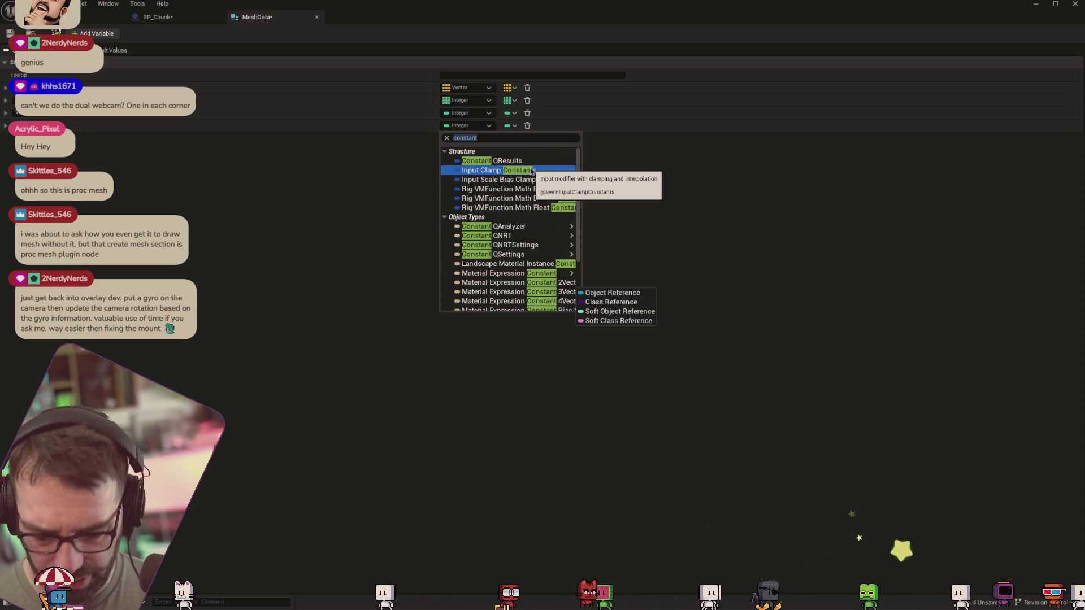
pyautogui.click(496, 139)
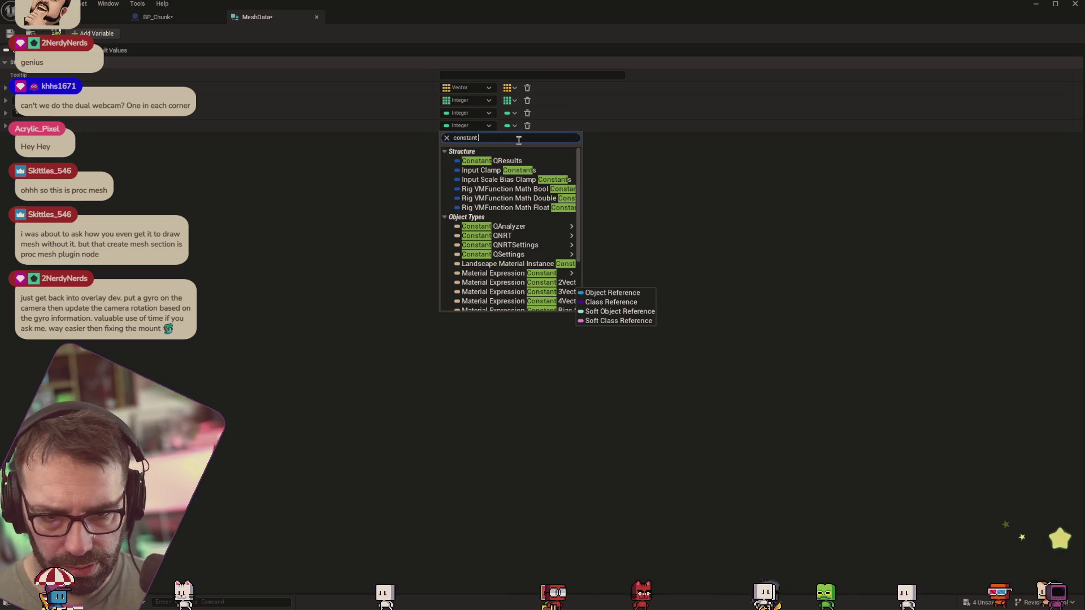
pyautogui.write('int')
pyautogui.click(433, 129)
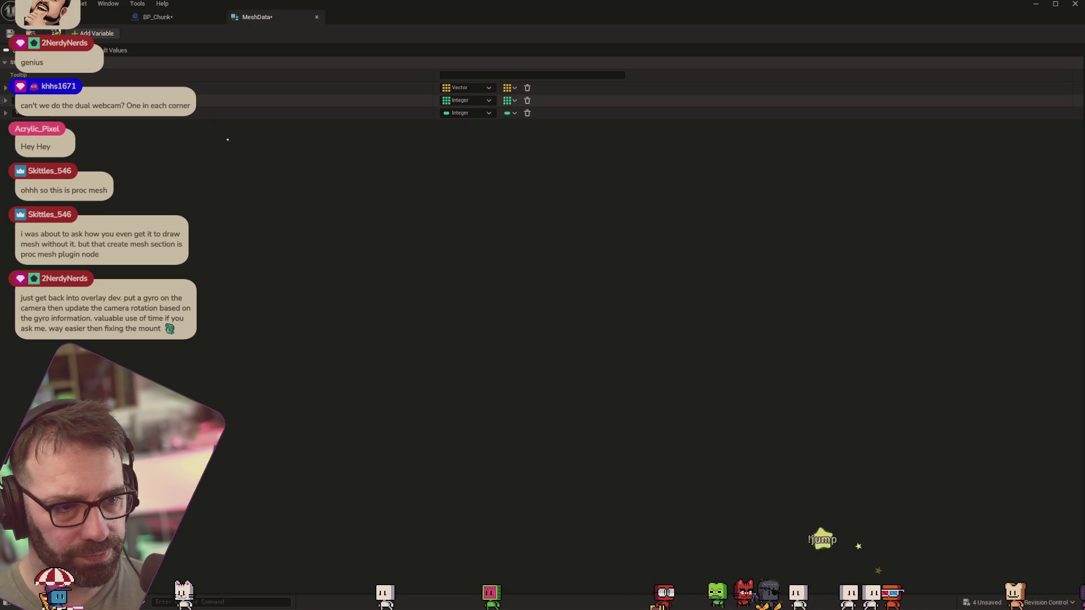
pyautogui.click(192, 17)
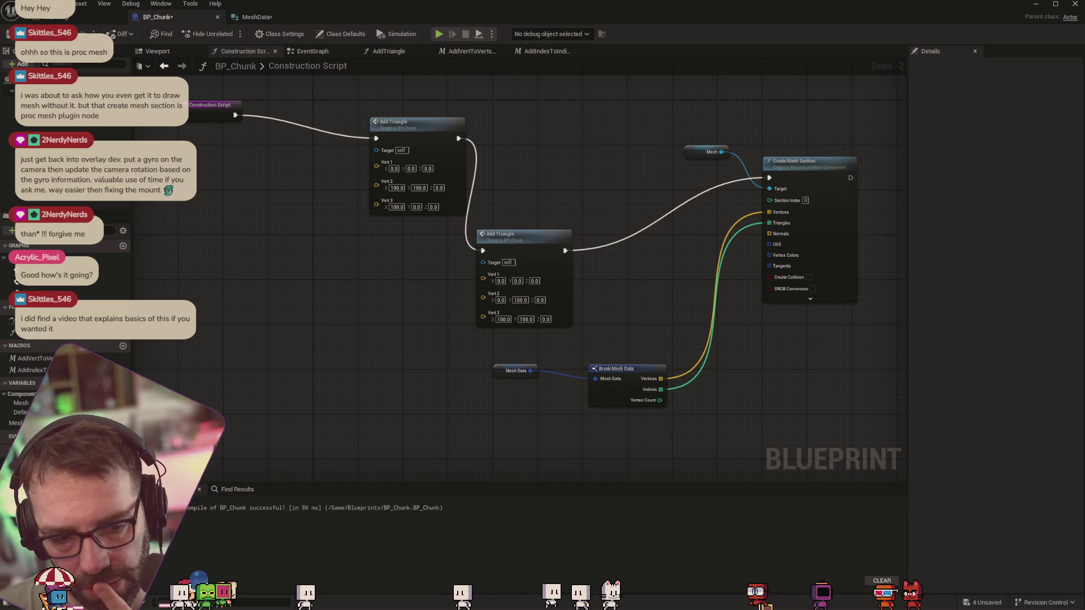
# Create a new variable in BP_Chunk using the + beside Variables in My Blueprint
pyautogui.click(123, 383)
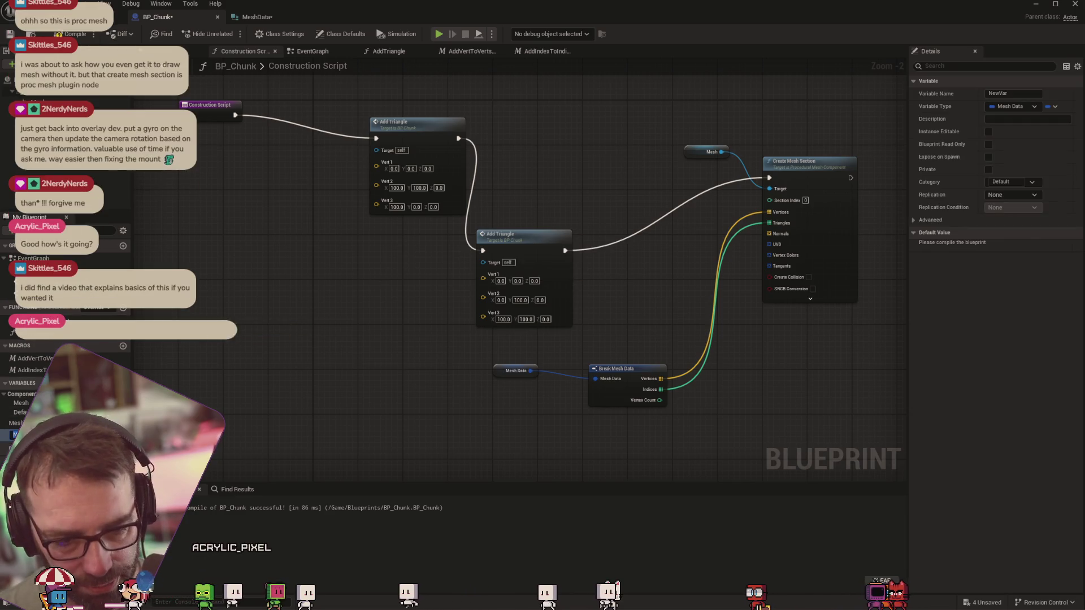
# Make TileSize a Float variable, then select both Add Triangle nodes
pyautogui.write('C')
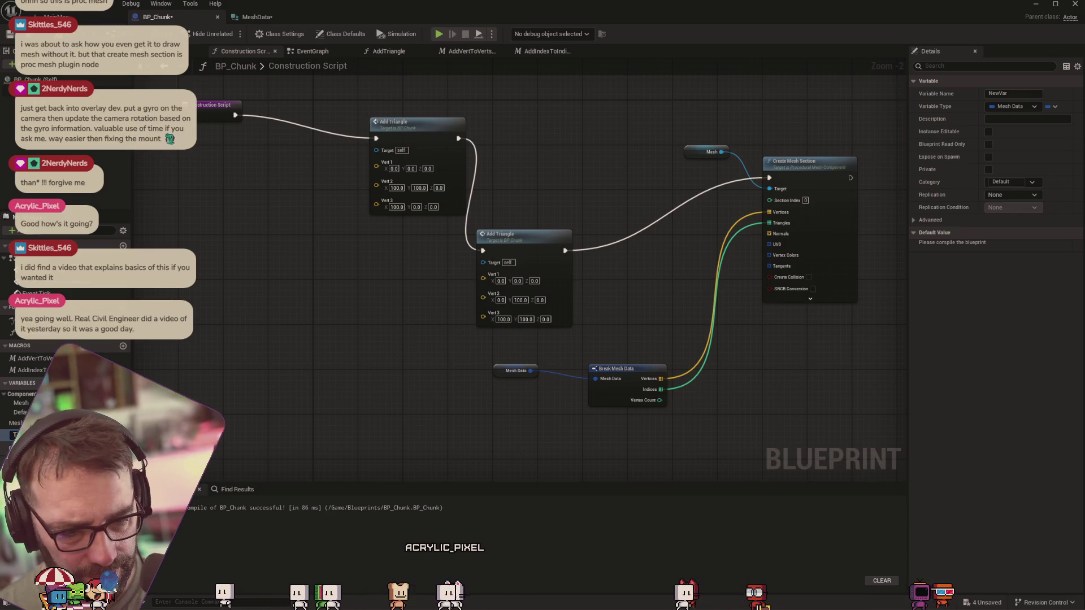
pyautogui.write('TileSize')
pyautogui.click(99, 435)
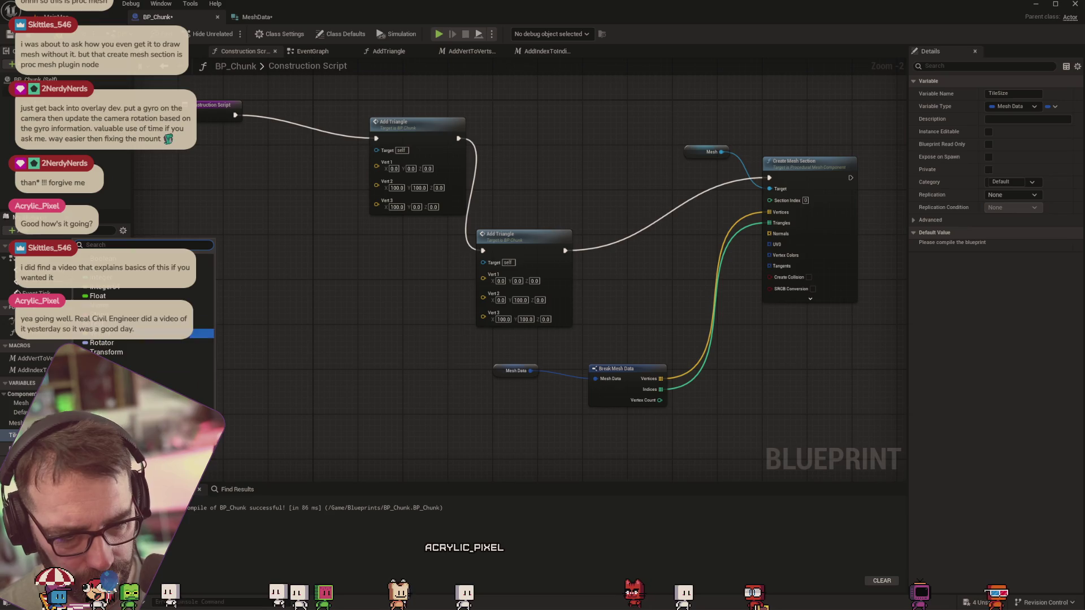
pyautogui.click(97, 296)
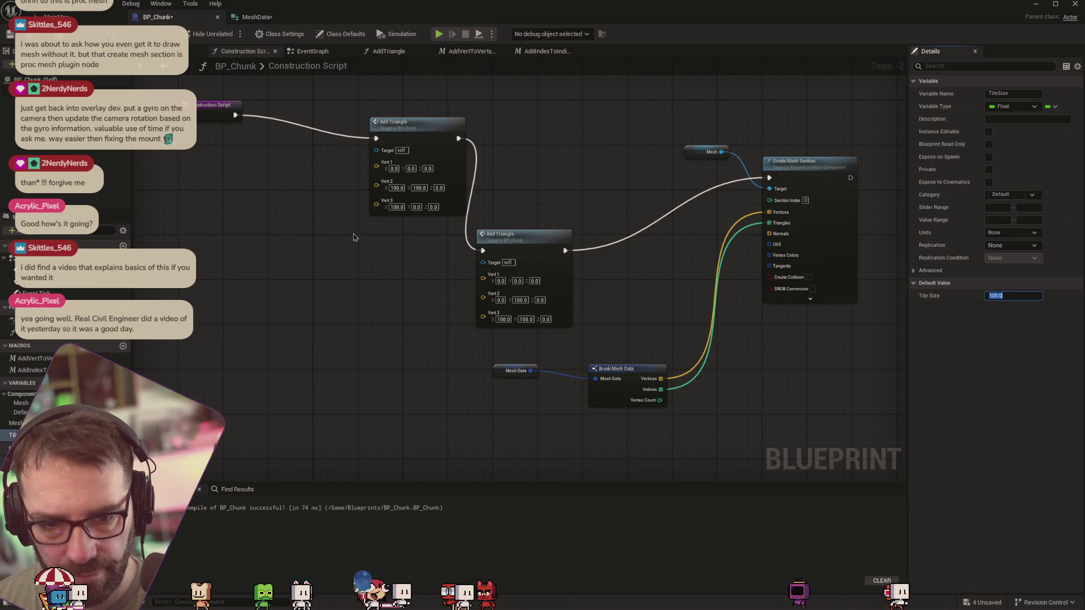
pyautogui.moveTo(356, 98); pyautogui.dragTo(576, 328)
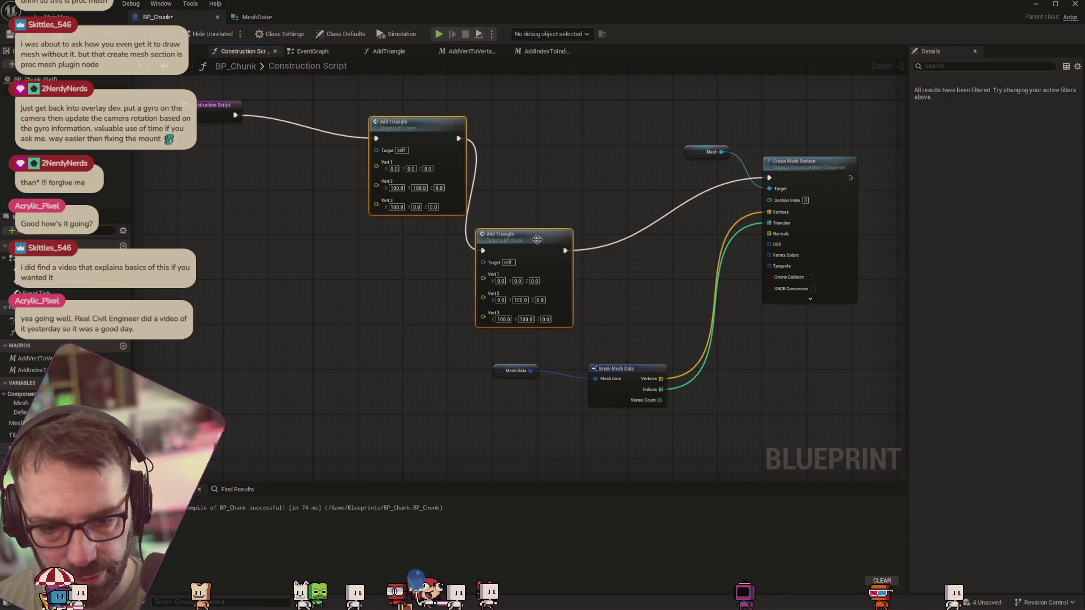
# Collapse the two Add Triangle nodes into a function named AddQuad and open its graph
pyautogui.rightClick(547, 248)
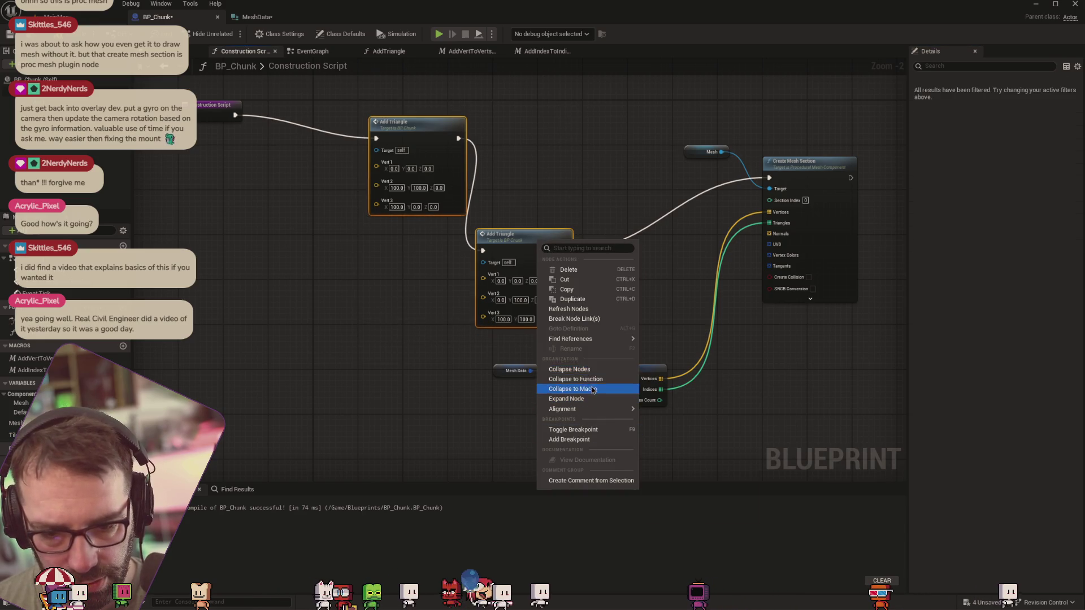
pyautogui.click(575, 379)
pyautogui.write('AddQu')
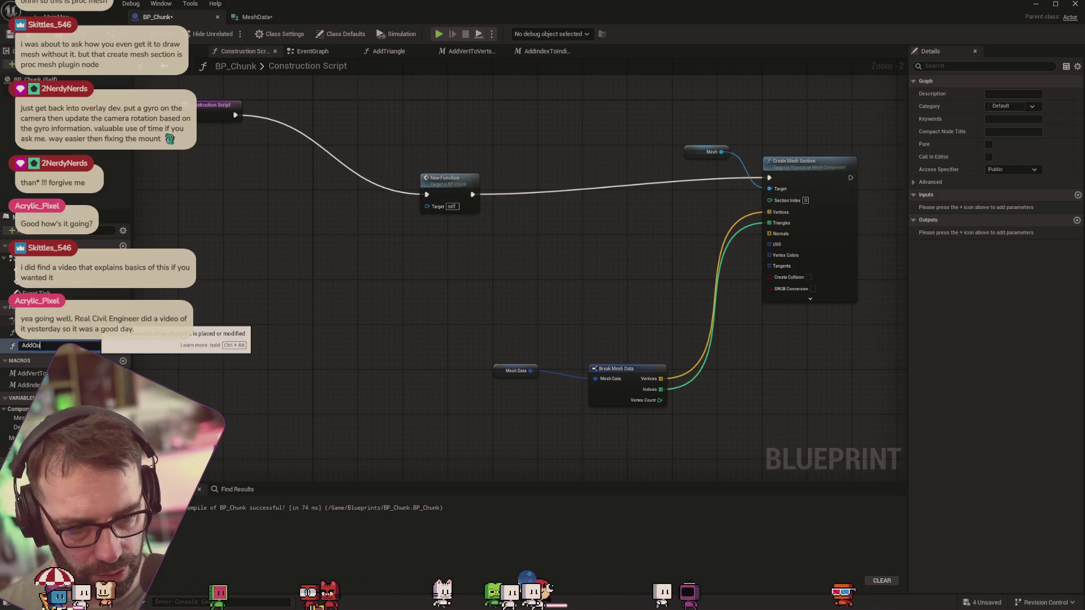
pyautogui.write('ad')
pyautogui.press('Return')
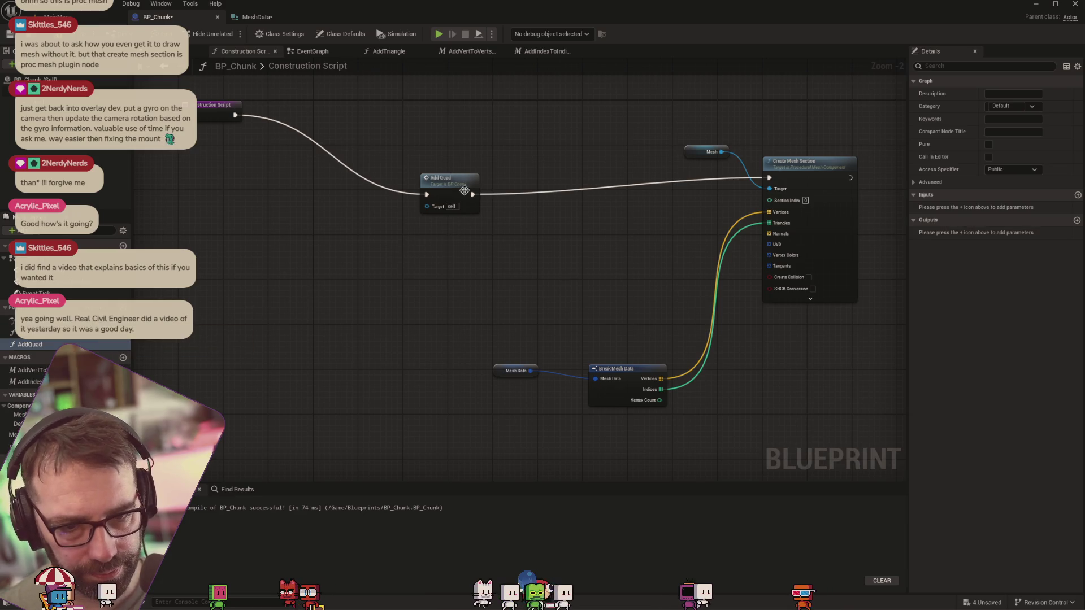
pyautogui.doubleClick(464, 190)
pyautogui.moveTo(384, 217); pyautogui.dragTo(294, 178)
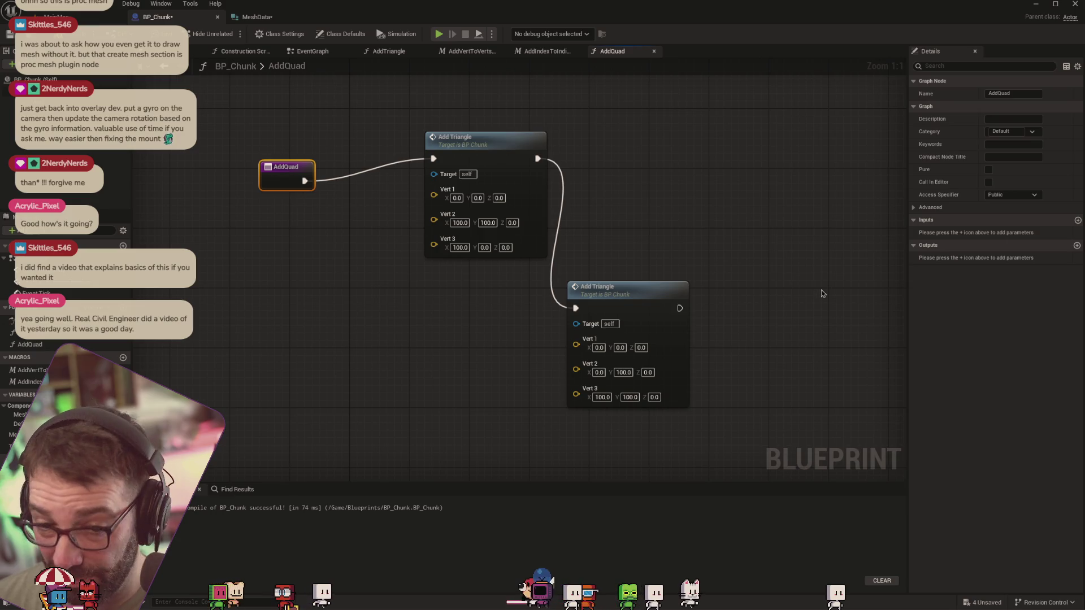
# Give AddQuad a Vector input named OriginPoint
pyautogui.click(1076, 245)
pyautogui.click(1066, 259)
pyautogui.click(1077, 220)
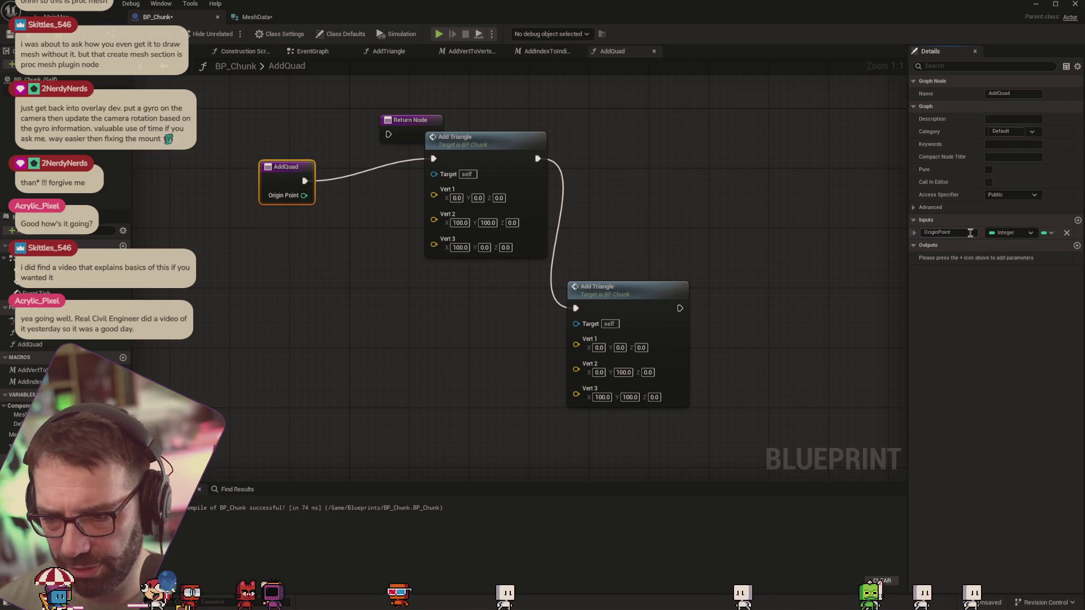
pyautogui.press('Return')
pyautogui.click(1026, 234)
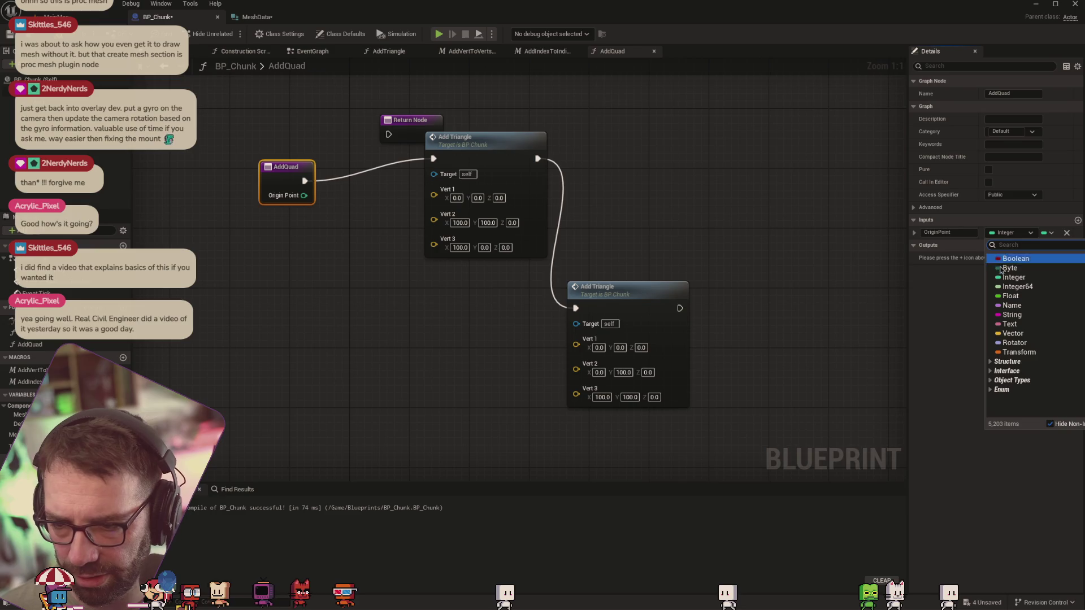
pyautogui.click(1033, 339)
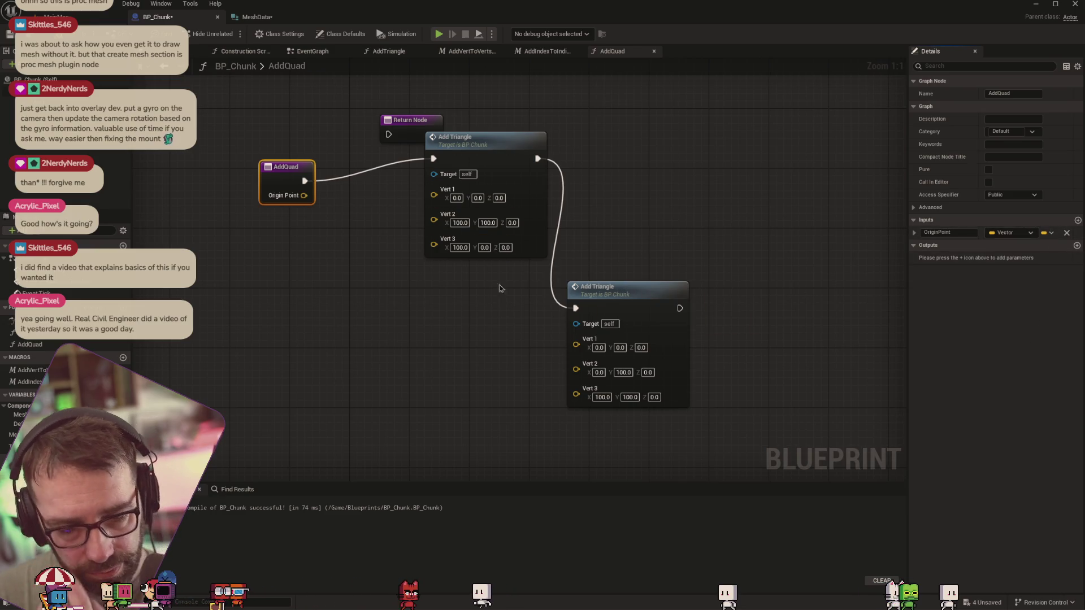
pyautogui.moveTo(277, 174); pyautogui.dragTo(195, 174)
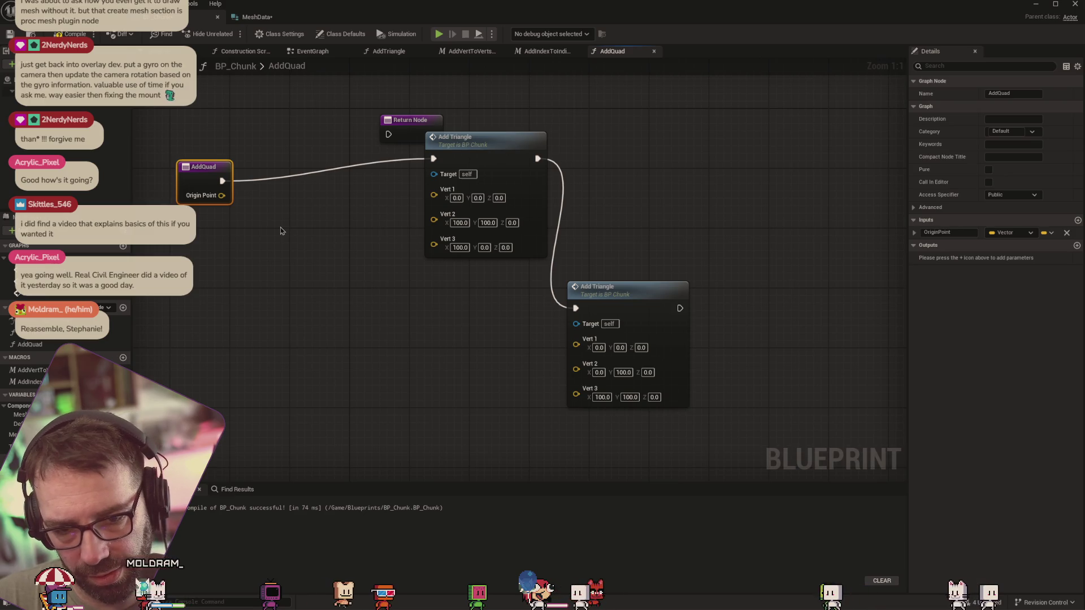
pyautogui.rightClick(222, 195)
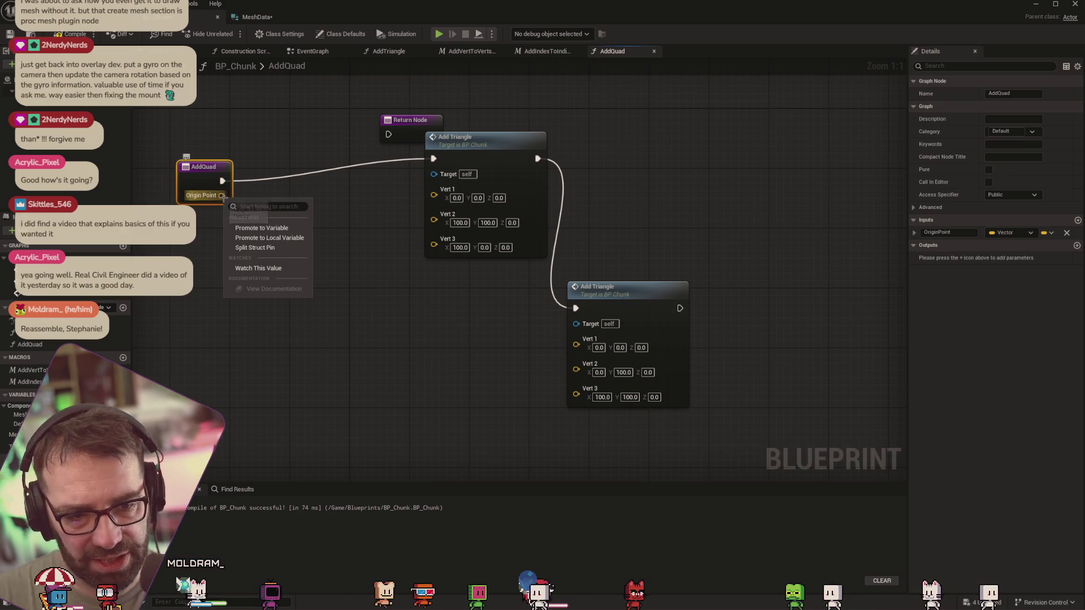
# Split Origin Point into X, Y, Z pins and place a TileSize getter below the entry node
pyautogui.click(255, 247)
pyautogui.moveTo(218, 186); pyautogui.dragTo(181, 178)
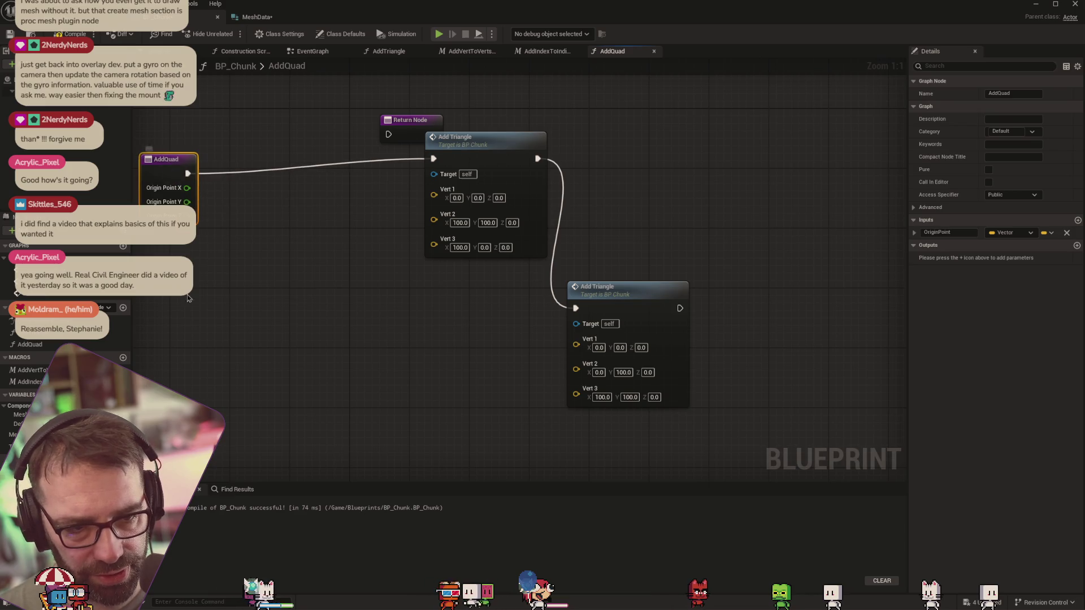
pyautogui.moveTo(26, 446)
pyautogui.mouseDown()
pyautogui.moveTo(212, 319)
pyautogui.moveTo(171, 236)
pyautogui.mouseUp()
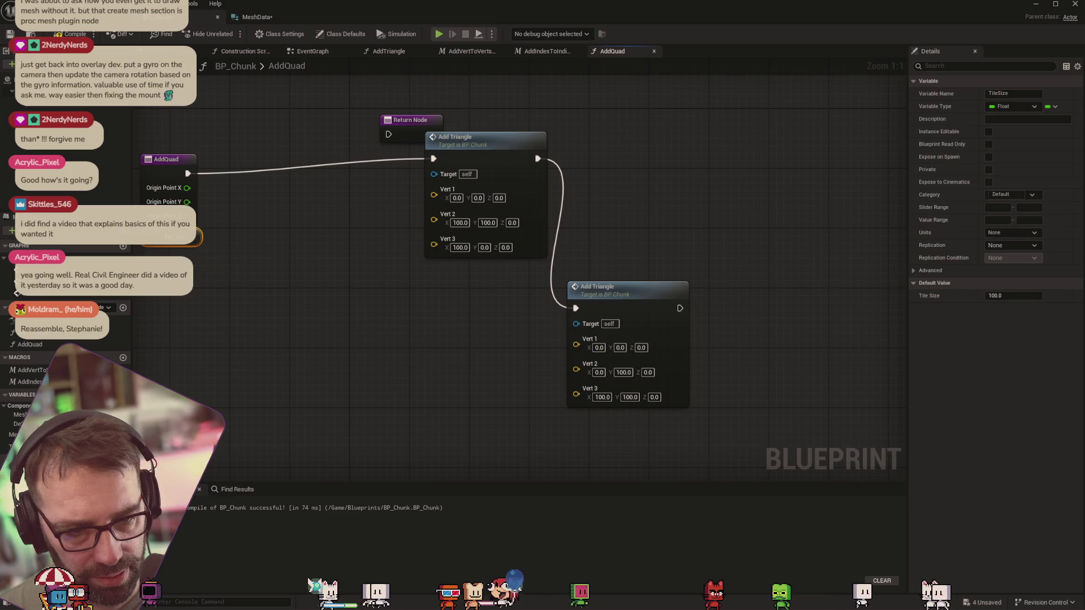
pyautogui.moveTo(299, 269)
pyautogui.mouseDown()
pyautogui.moveTo(351, 273)
pyautogui.moveTo(376, 255)
pyautogui.mouseUp()
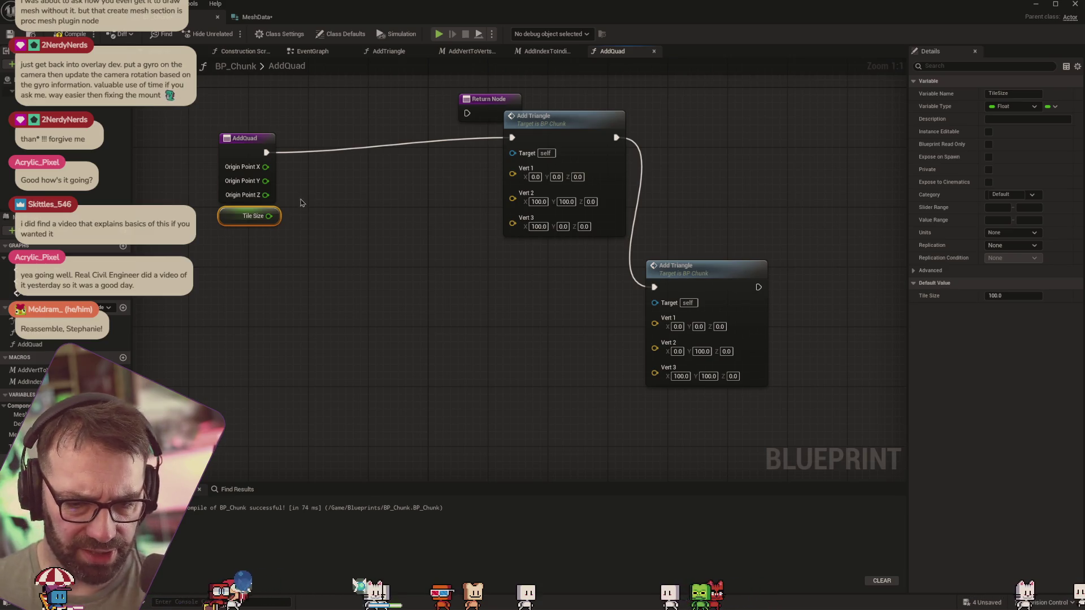
pyautogui.moveTo(234, 210); pyautogui.dragTo(279, 360)
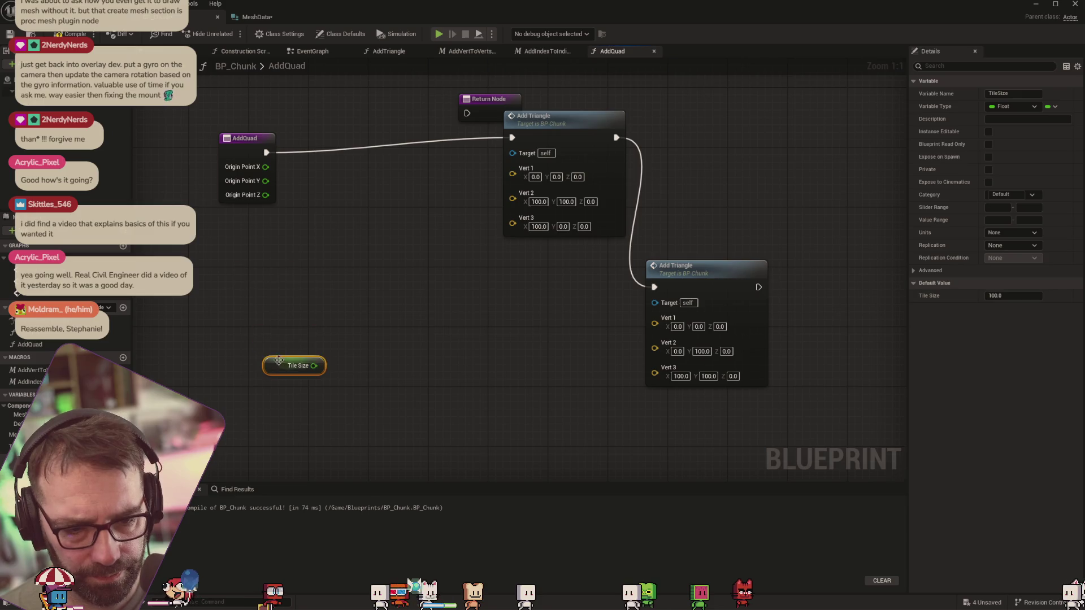
pyautogui.rightClick(387, 353)
# Add two Make Vector nodes, stacked one above the other
pyautogui.write('make vecto')
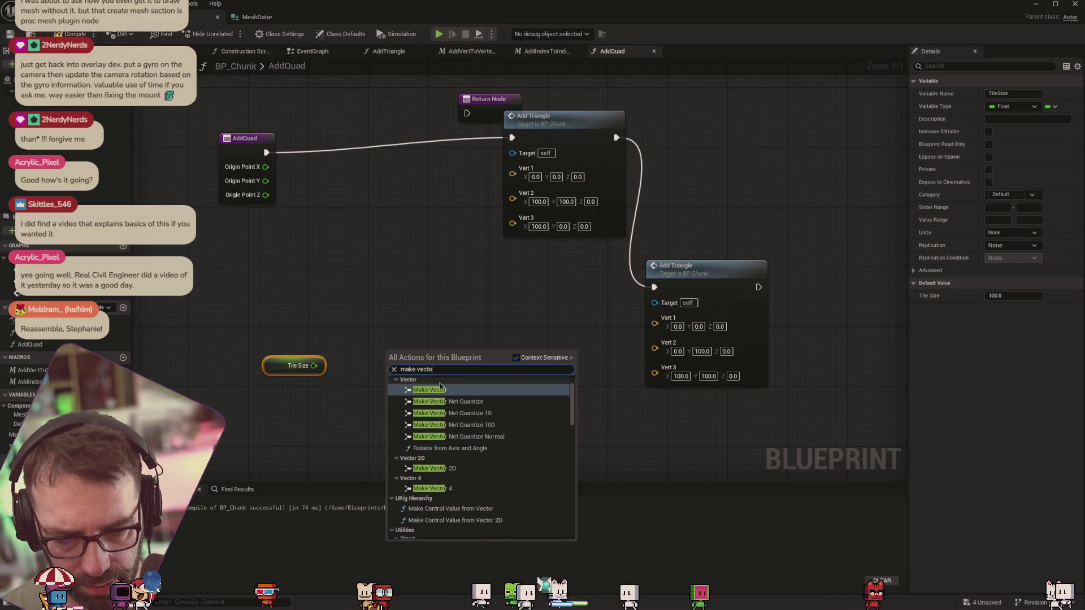
pyautogui.click(428, 390)
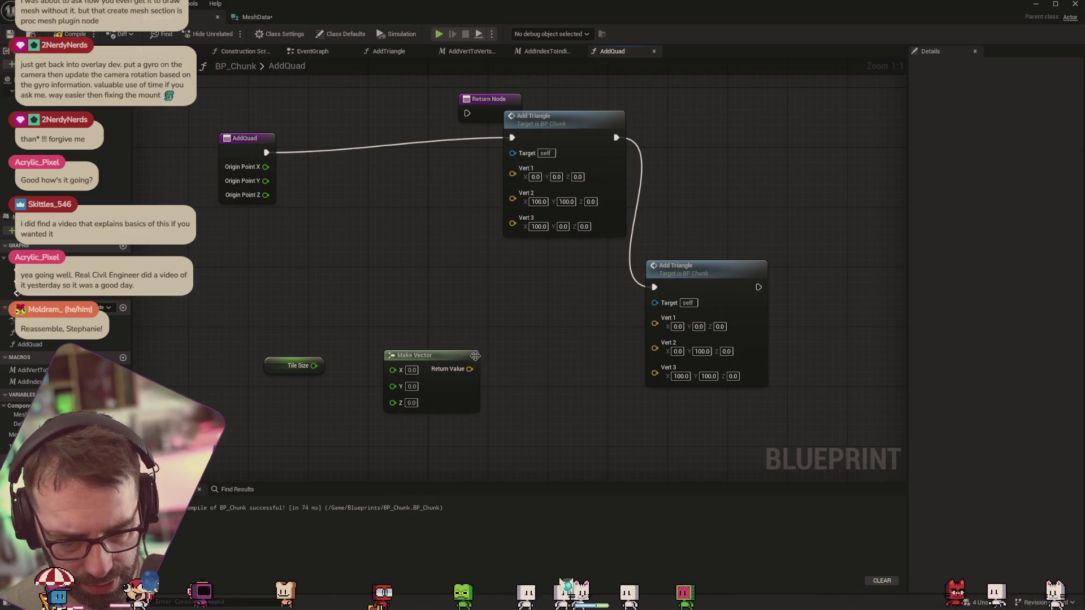
pyautogui.hotkey('ctrl', 'c')
pyautogui.hotkey('ctrl', 'v')
pyautogui.moveTo(482, 349); pyautogui.dragTo(446, 290)
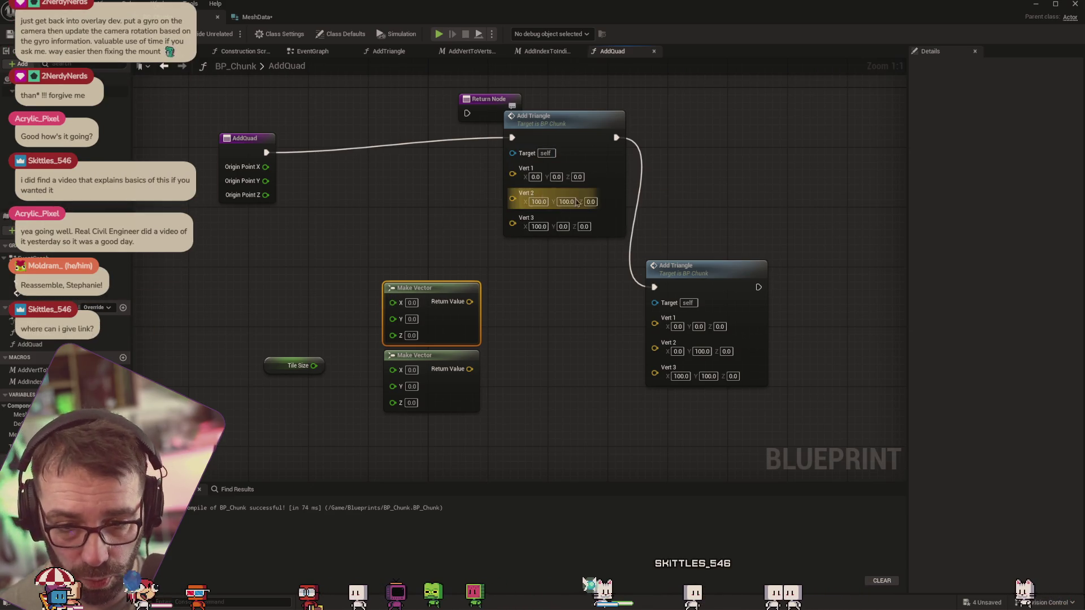
# Wire Tile Size into one Make Vector's X and Y, then into a third duplicated Make Vector's X
pyautogui.moveTo(310, 370); pyautogui.dragTo(389, 324)
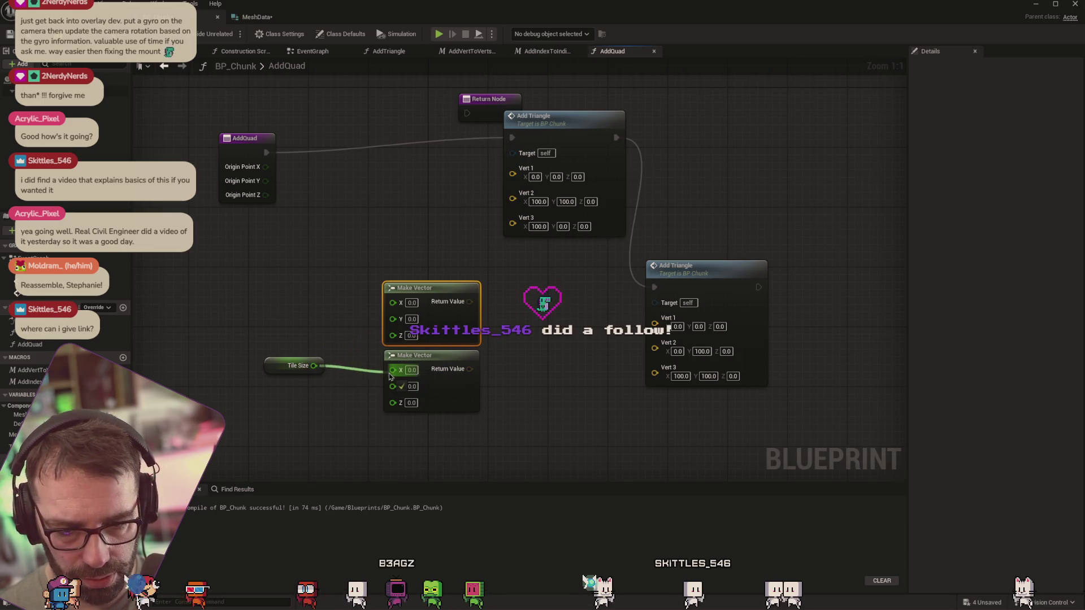
pyautogui.moveTo(314, 366); pyautogui.dragTo(319, 370)
pyautogui.moveTo(400, 387); pyautogui.dragTo(400, 385)
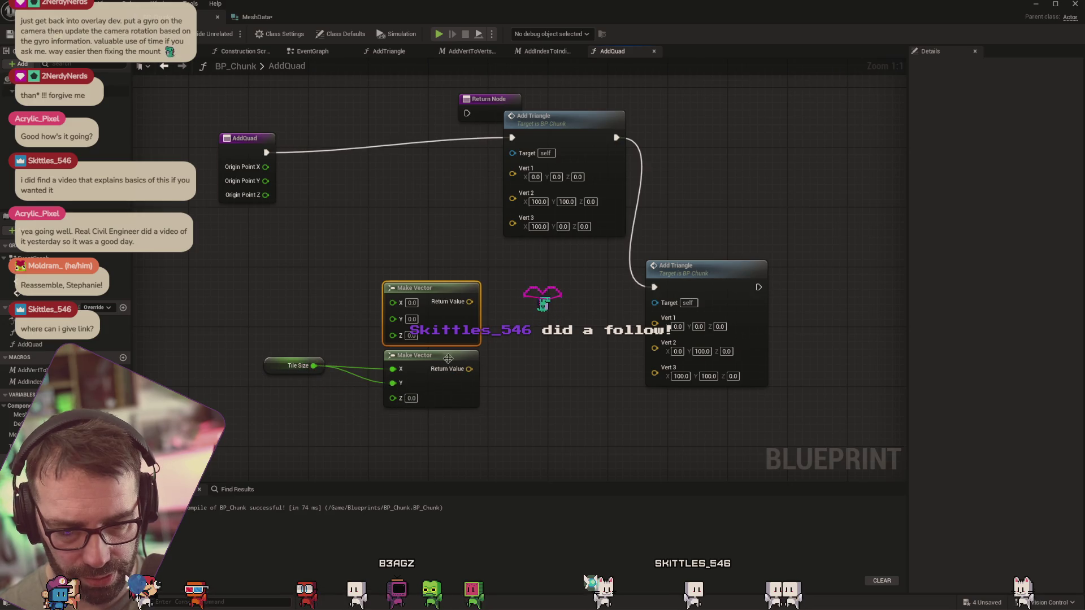
pyautogui.hotkey('ctrl', 'd')
pyautogui.moveTo(506, 370)
pyautogui.mouseDown()
pyautogui.moveTo(473, 417)
pyautogui.moveTo(449, 420)
pyautogui.mouseUp()
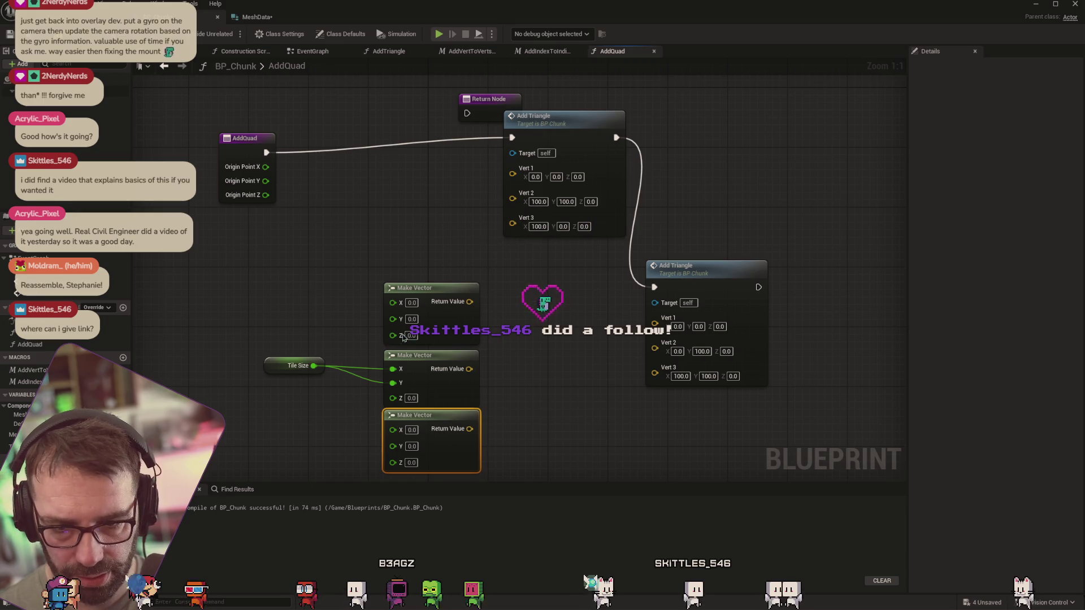
pyautogui.moveTo(315, 368)
pyautogui.mouseDown()
pyautogui.moveTo(402, 439)
pyautogui.moveTo(394, 431)
pyautogui.mouseUp()
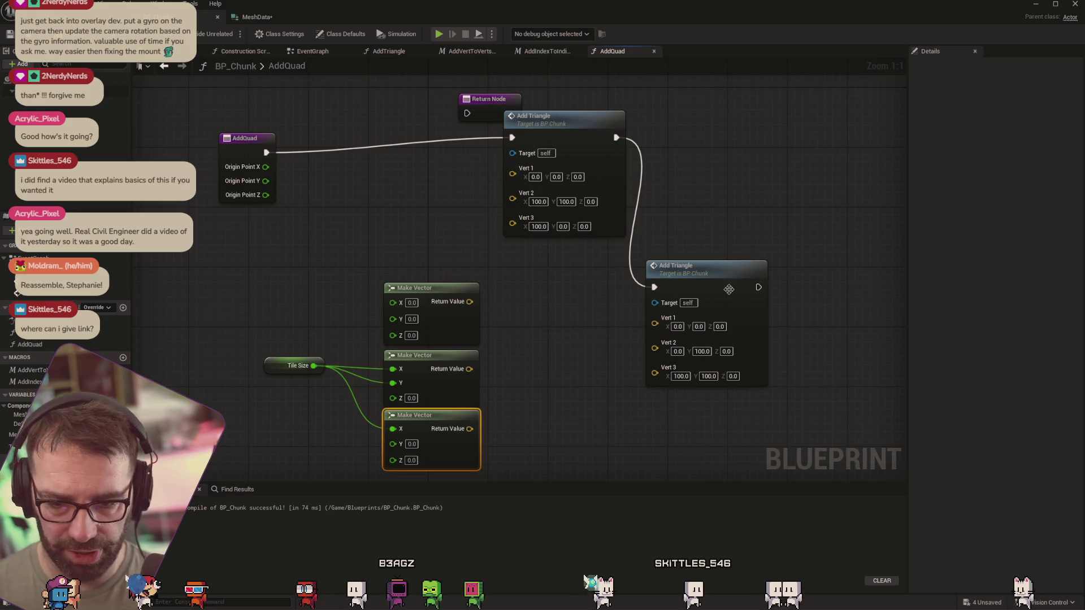
pyautogui.moveTo(553, 351); pyautogui.dragTo(545, 249)
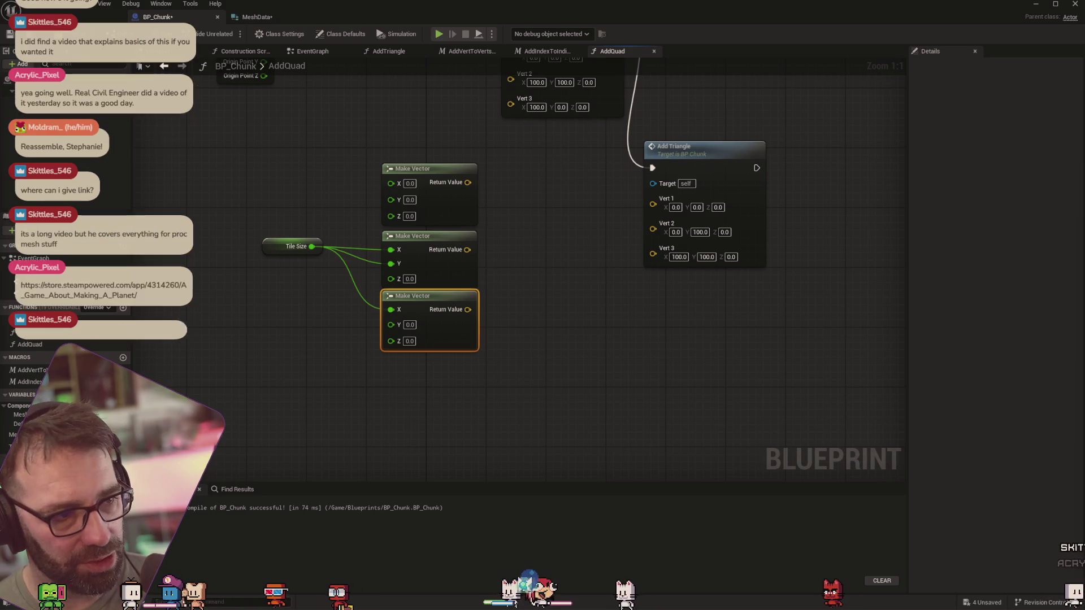
# Move and widen the browser window showing the Steam store page
pyautogui.moveTo(449, 29); pyautogui.dragTo(327, 1)
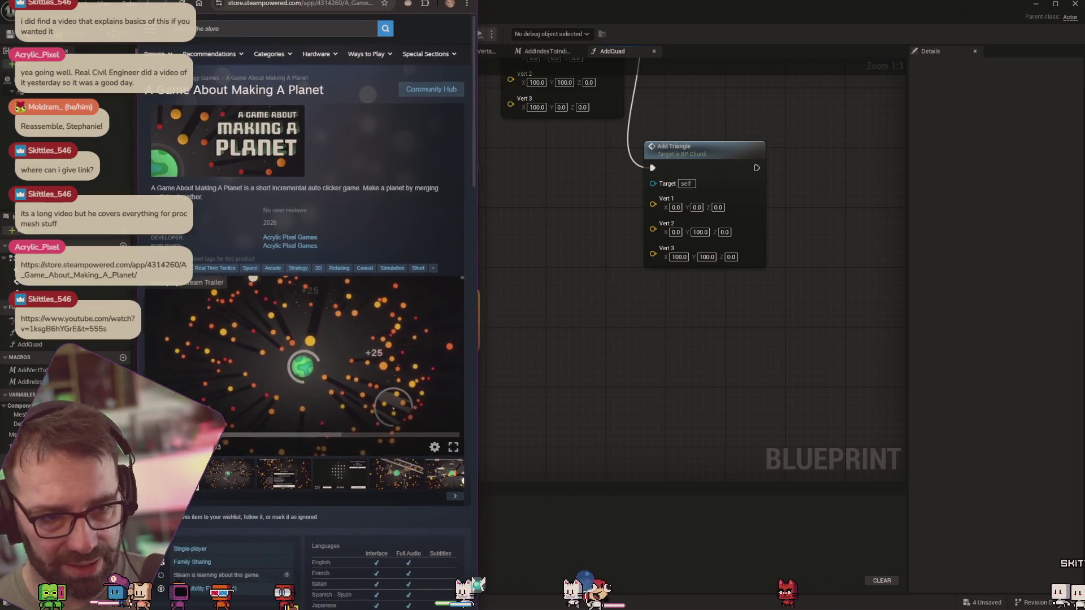
# Stretch the browser window wider to the right
pyautogui.moveTo(464, 62); pyautogui.dragTo(915, 63)
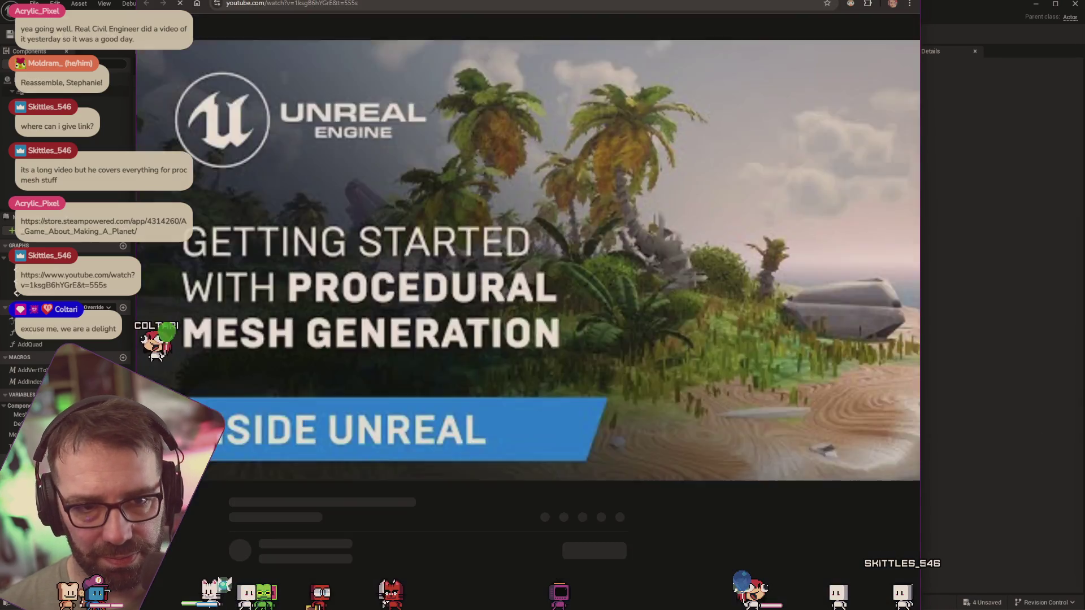
# Go back from the YouTube video to the previous Steam store page
pyautogui.hotkey('alt', 'Left')
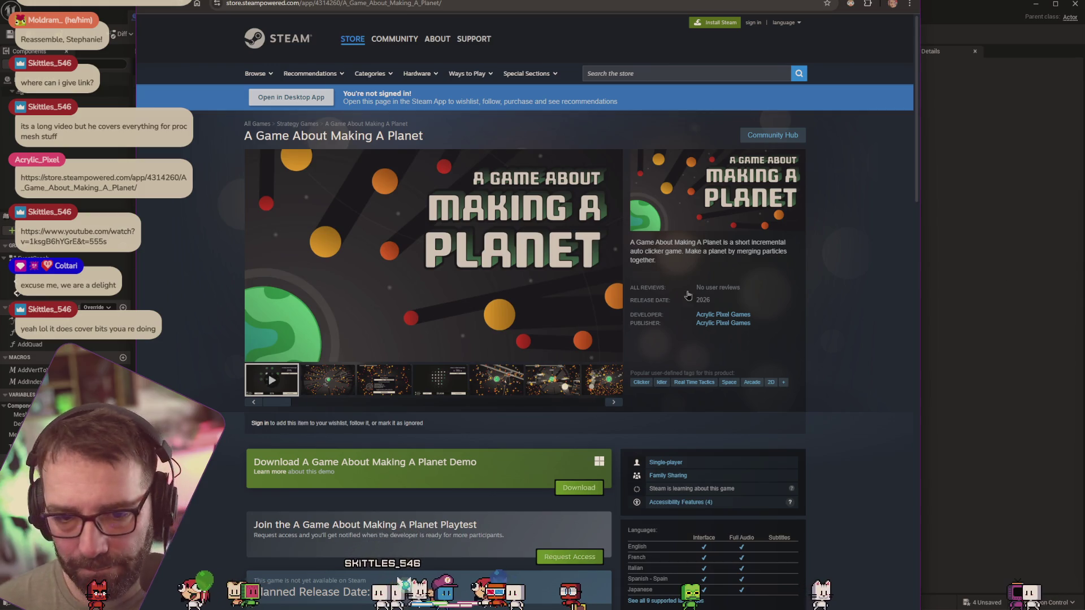
# Search the Steam store for 'ten bell', open the Ten Bells page, then switch back to Unreal
pyautogui.moveTo(494, 165)
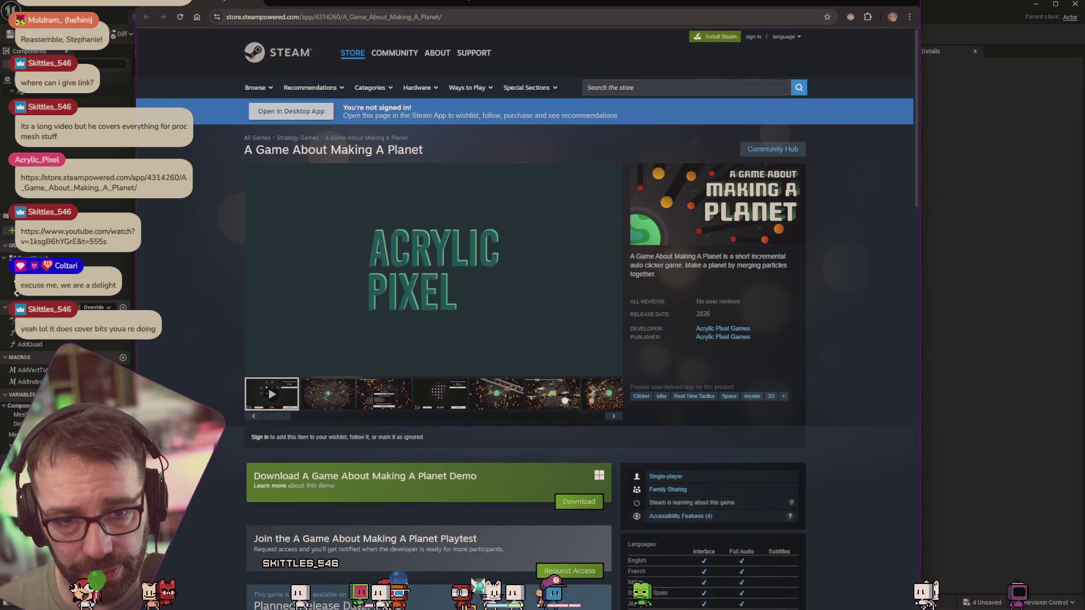
pyautogui.click(710, 91)
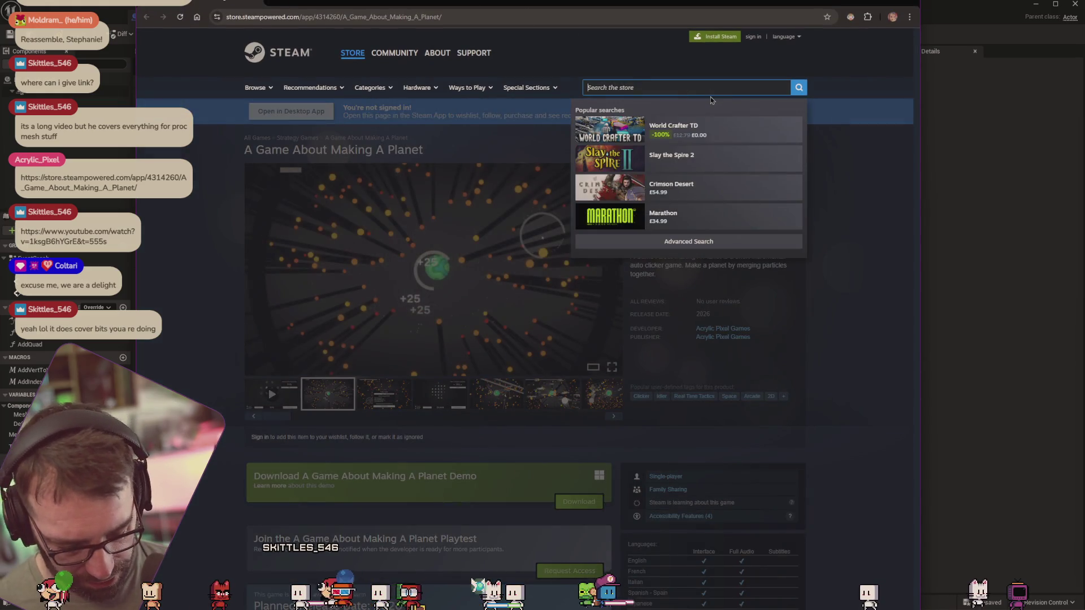
pyautogui.write('ten bell')
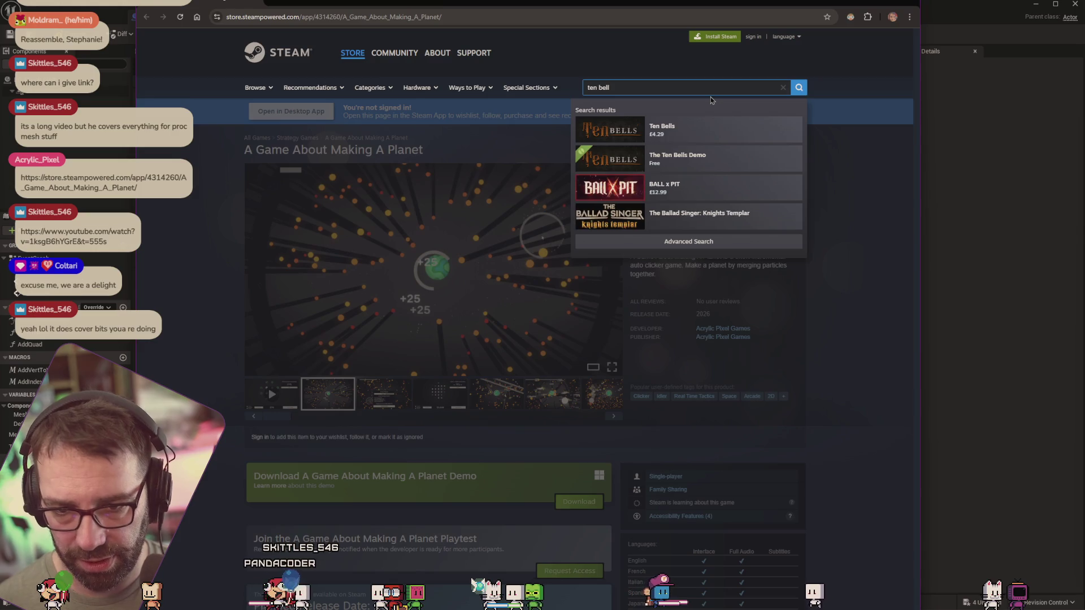
pyautogui.click(697, 125)
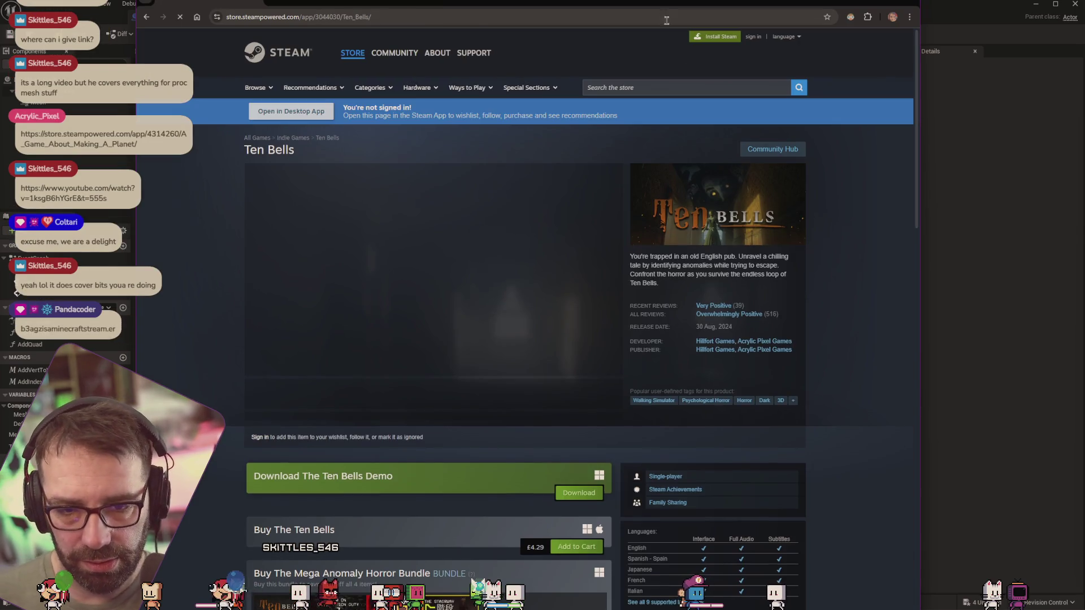
pyautogui.moveTo(673, 4); pyautogui.dragTo(693, 0)
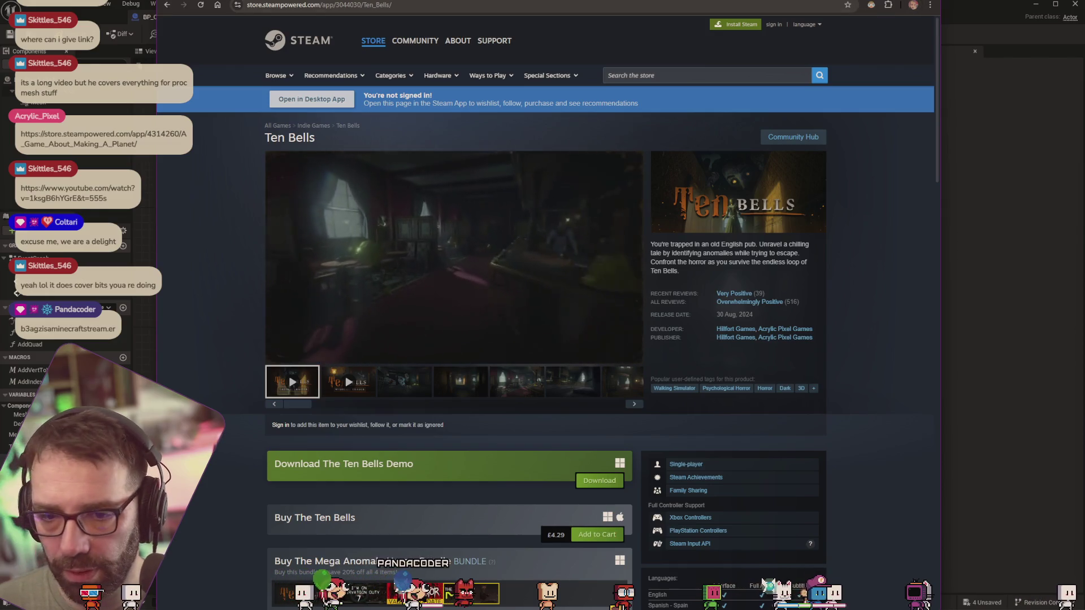
pyautogui.hotkey('alt', 'Tab')
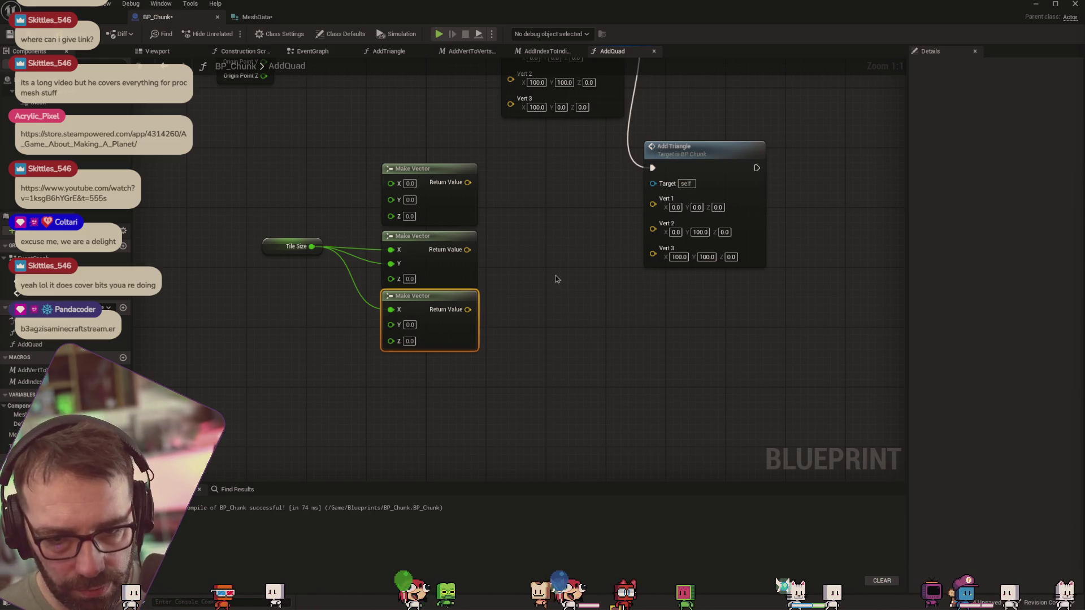
# Copy the Tile Size getter and three Make Vector nodes, pasting them below the originals
pyautogui.moveTo(269, 250)
pyautogui.mouseDown()
pyautogui.moveTo(300, 241)
pyautogui.moveTo(295, 272)
pyautogui.moveTo(303, 264)
pyautogui.mouseUp()
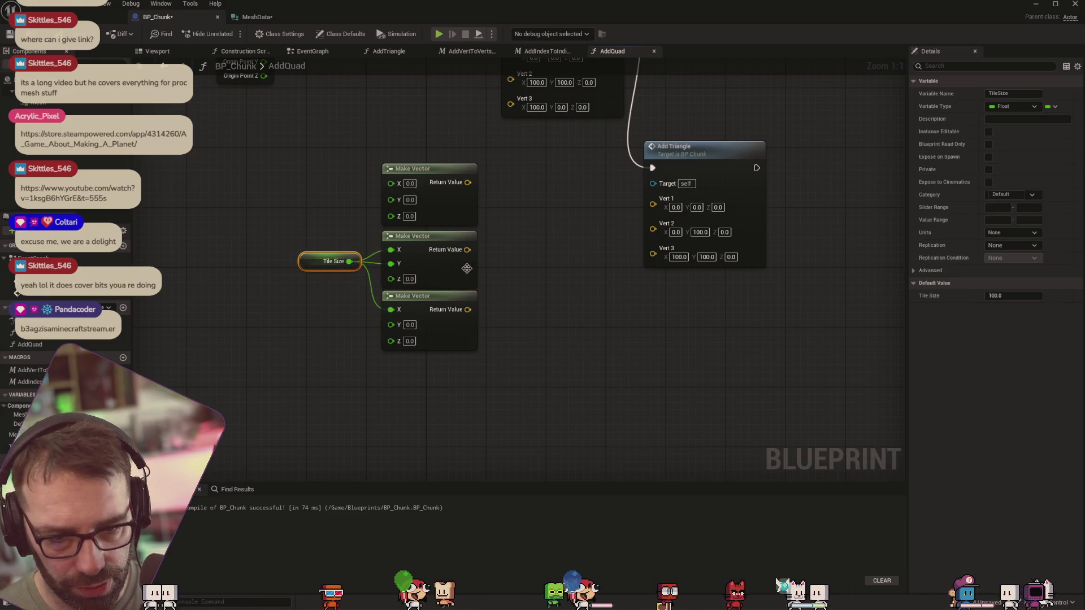
pyautogui.moveTo(341, 221); pyautogui.dragTo(430, 350)
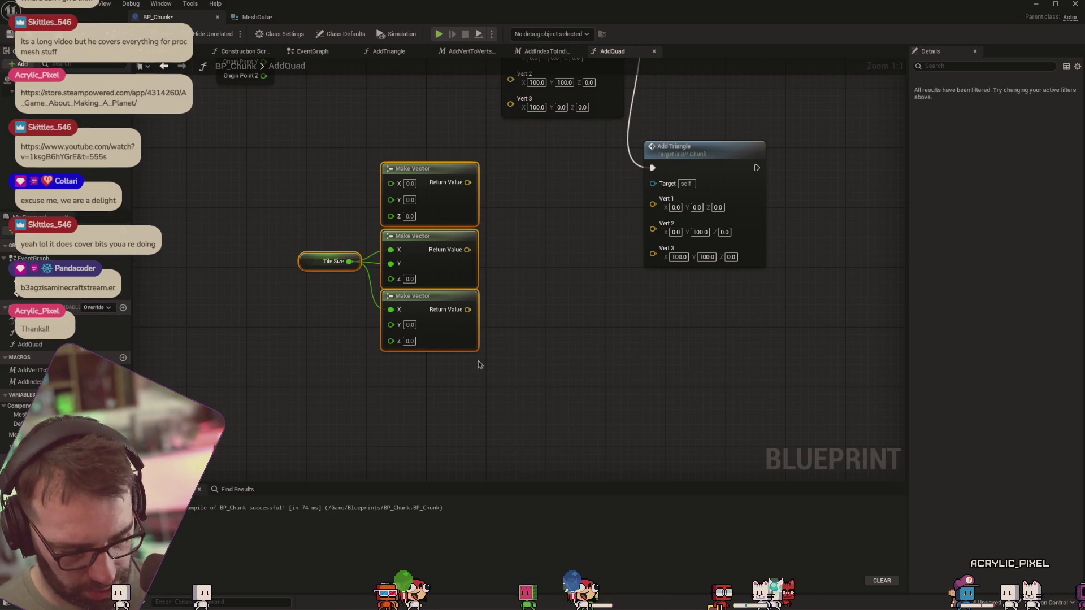
pyautogui.hotkey('ctrl', 'c')
pyautogui.hotkey('ctrl', 'v')
pyautogui.moveTo(550, 297)
pyautogui.mouseDown()
pyautogui.moveTo(506, 348)
pyautogui.moveTo(434, 381)
pyautogui.moveTo(449, 374)
pyautogui.mouseUp()
pyautogui.moveTo(651, 349); pyautogui.dragTo(640, 247)
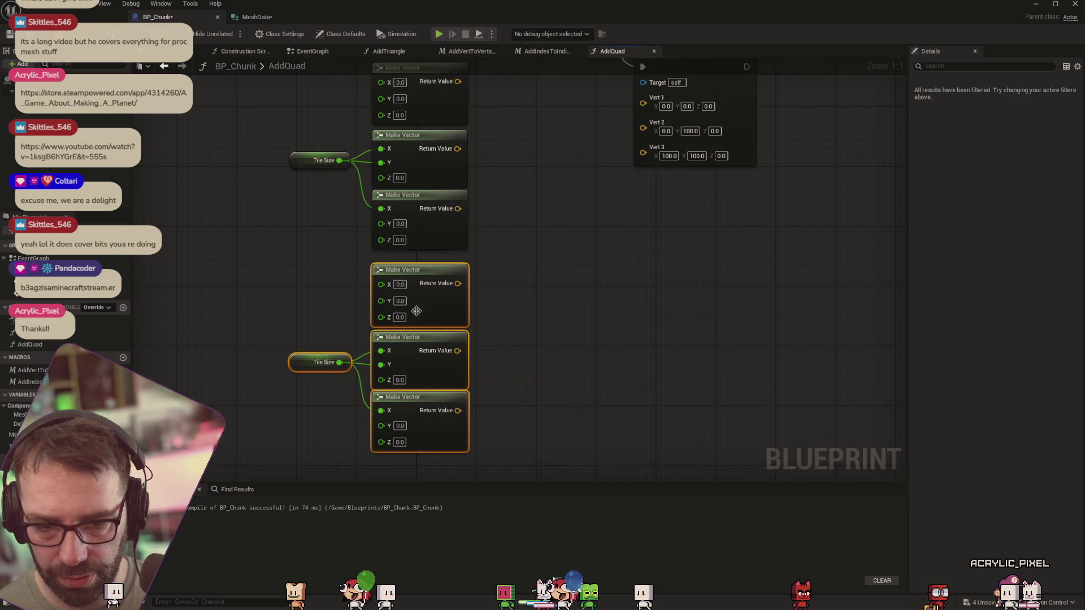
# Disconnect the copied Tile Size wire from its Make Vector's X input
pyautogui.click(363, 359)
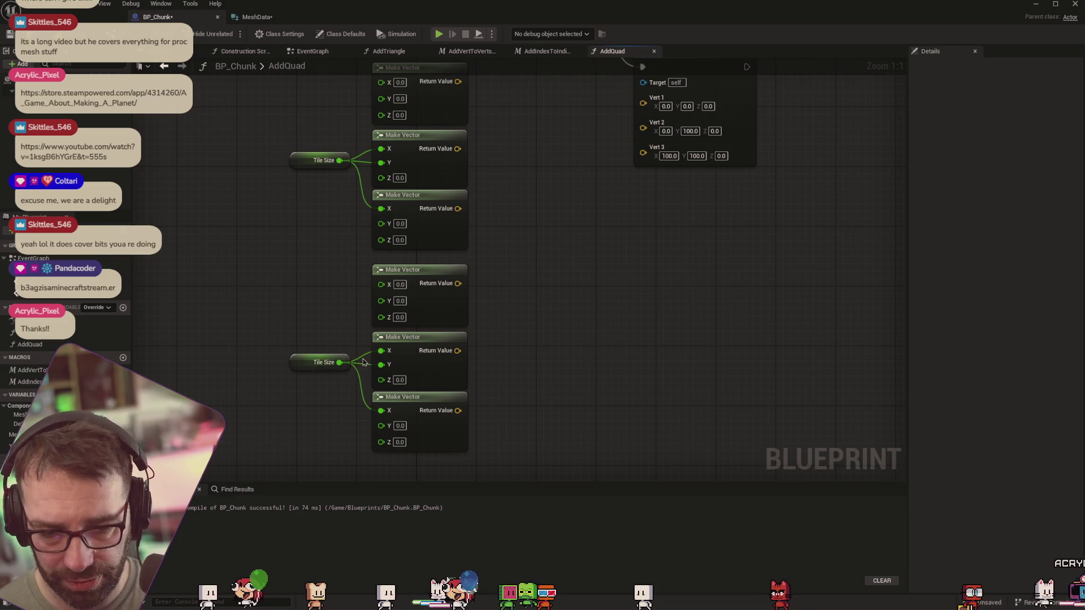
pyautogui.doubleClick(358, 351)
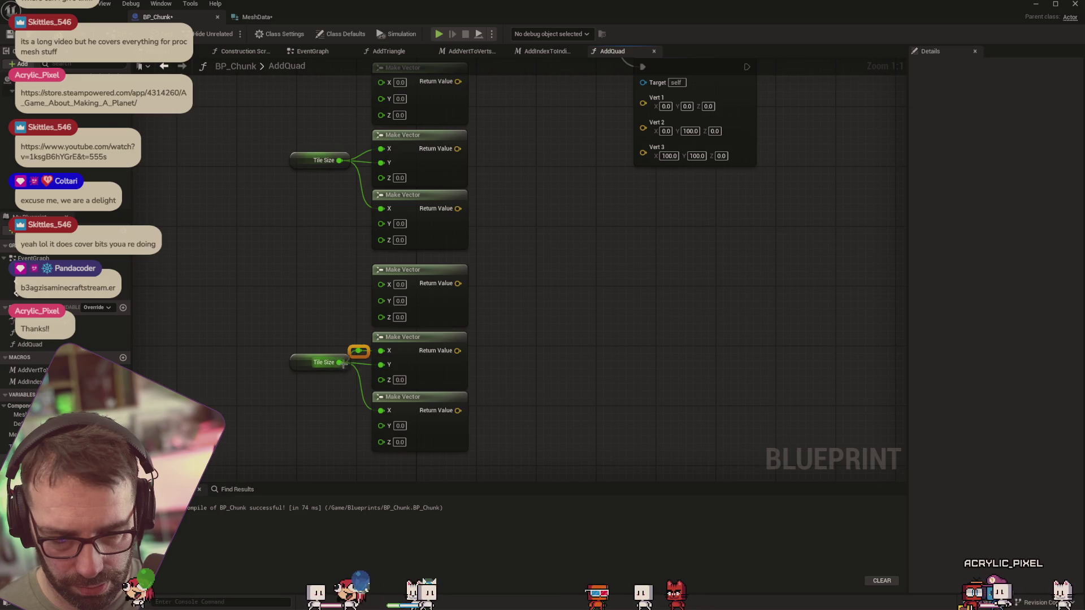
pyautogui.press('Delete')
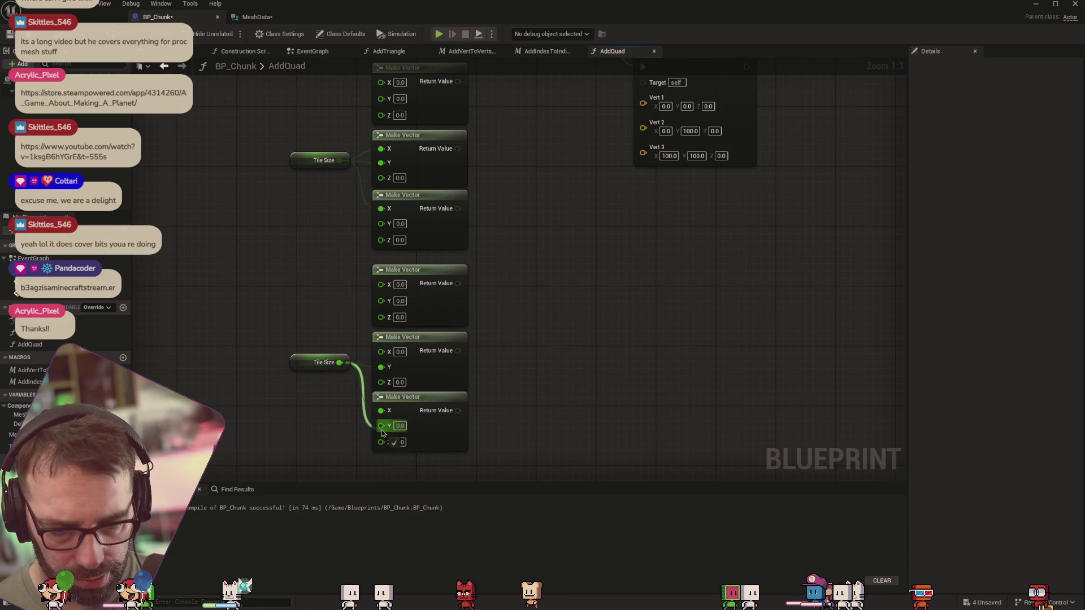
pyautogui.scroll(-1, 559, 284)
pyautogui.moveTo(546, 251); pyautogui.dragTo(574, 259)
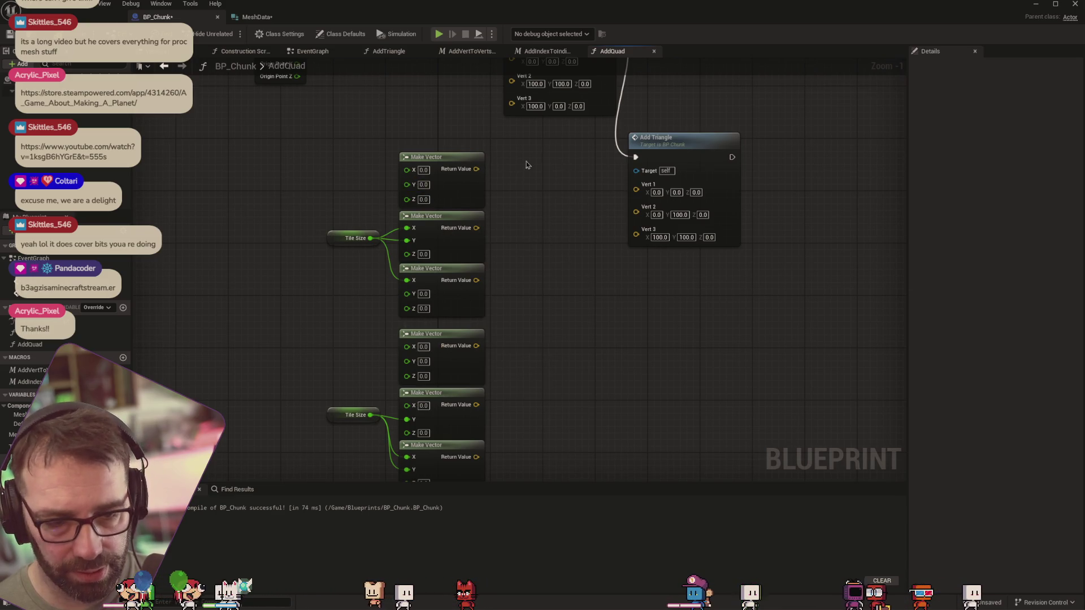
pyautogui.moveTo(535, 206); pyautogui.dragTo(560, 230)
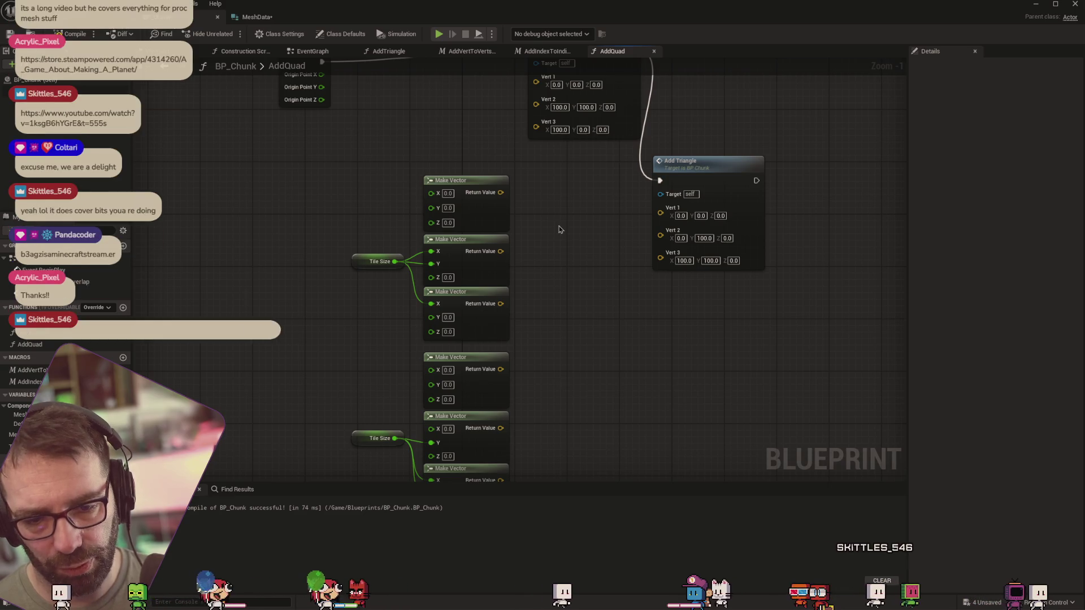
pyautogui.moveTo(356, 145); pyautogui.dragTo(410, 219)
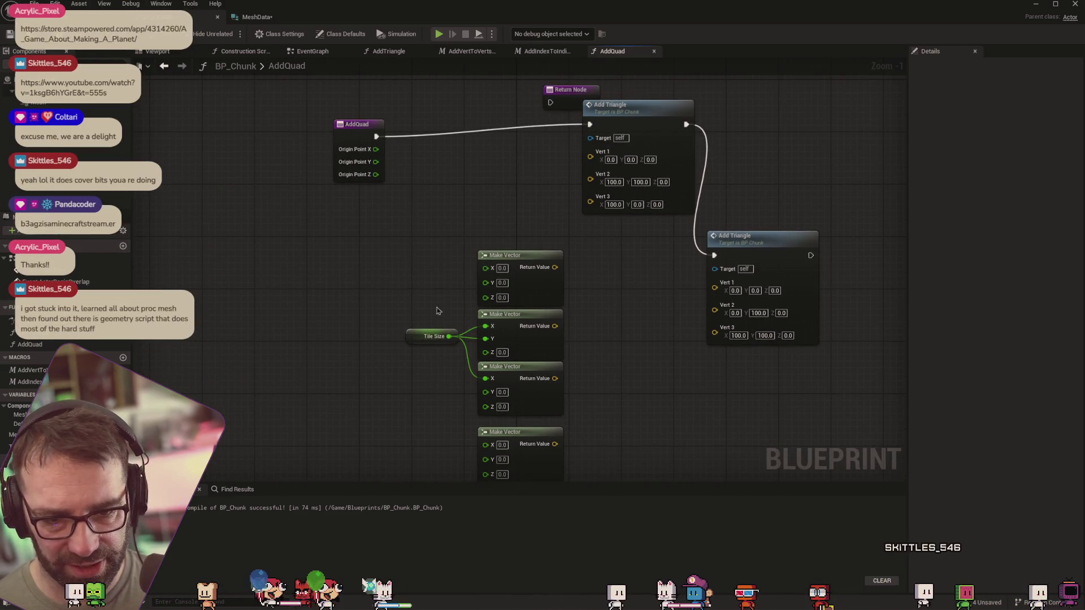
pyautogui.moveTo(615, 280); pyautogui.dragTo(570, 220)
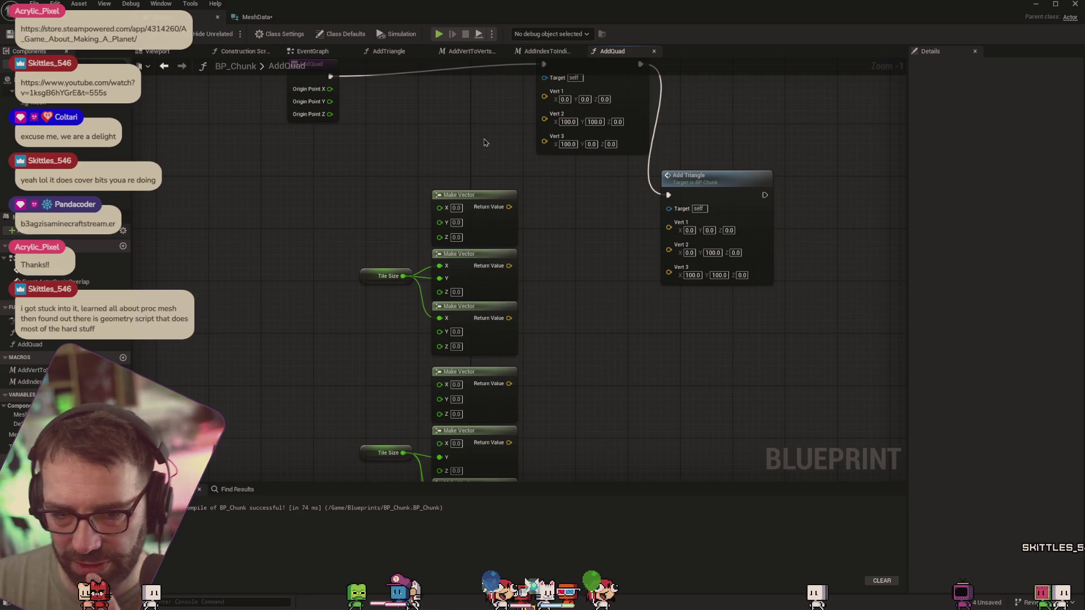
# Recombine the AddQuad entry's Origin Point X, Y and Z into one vector pin
pyautogui.rightClick(331, 96)
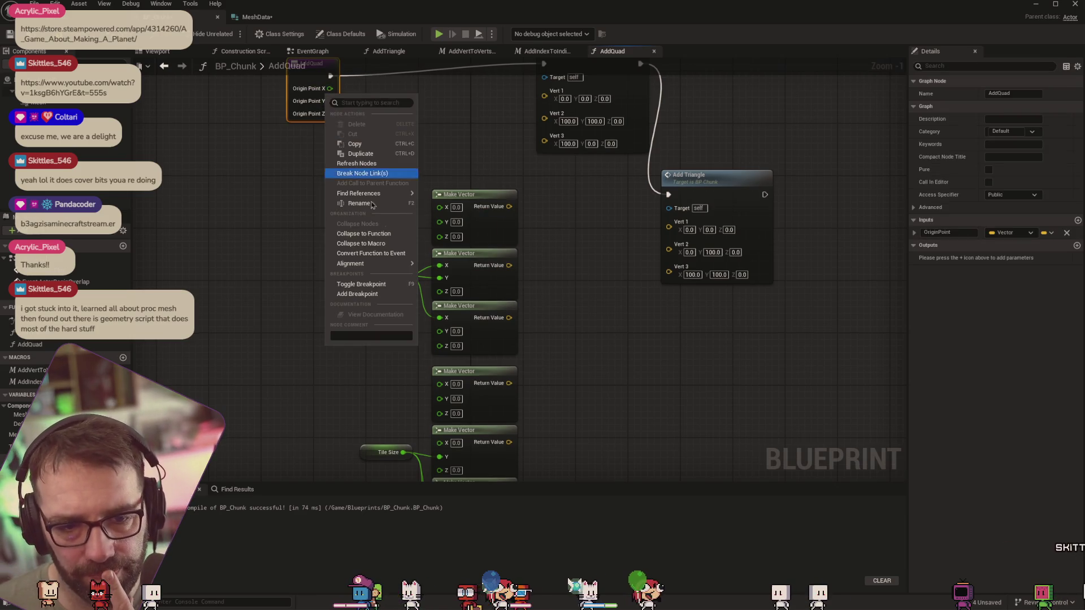
pyautogui.moveTo(368, 194)
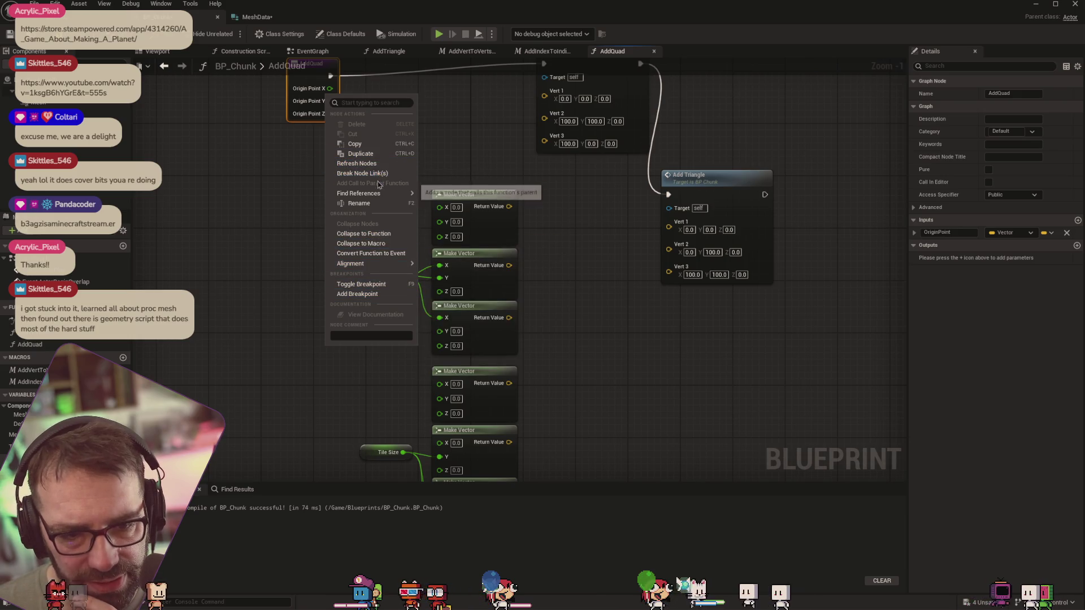
pyautogui.rightClick(310, 89)
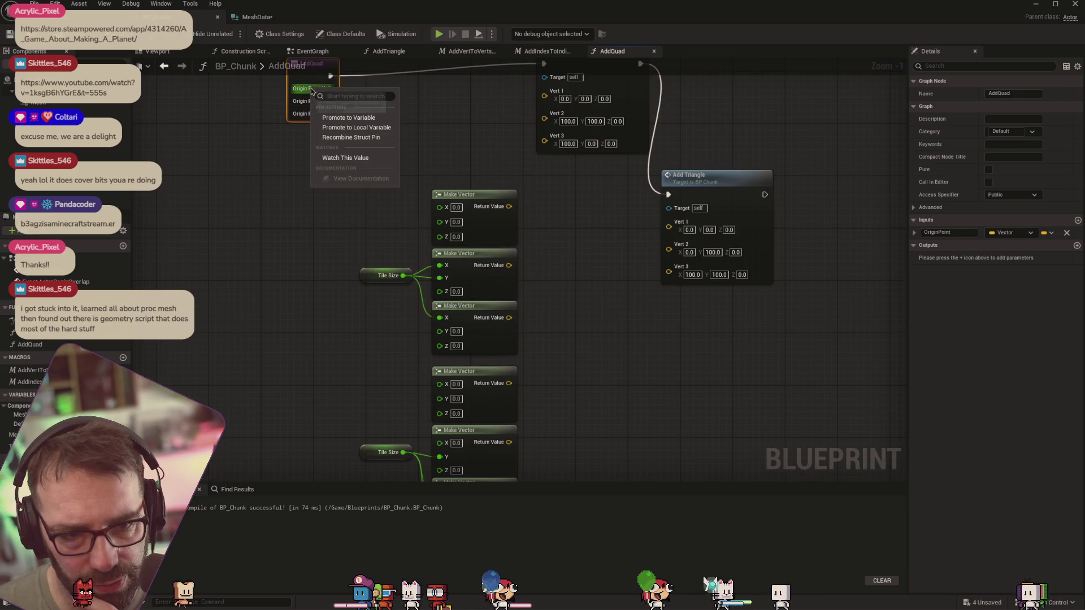
pyautogui.click(356, 134)
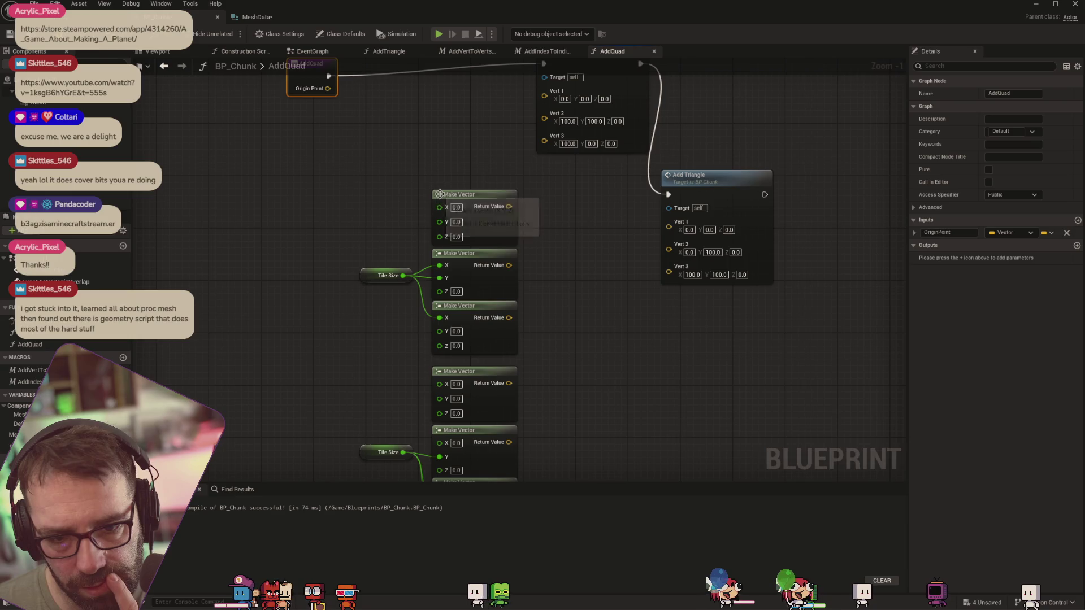
# Move the Make Vector and Tile Size nodes left, under the AddQuad entry node
pyautogui.moveTo(389, 185)
pyautogui.mouseDown()
pyautogui.moveTo(458, 477)
pyautogui.moveTo(328, 396)
pyautogui.mouseUp()
pyautogui.moveTo(470, 149); pyautogui.dragTo(525, 228)
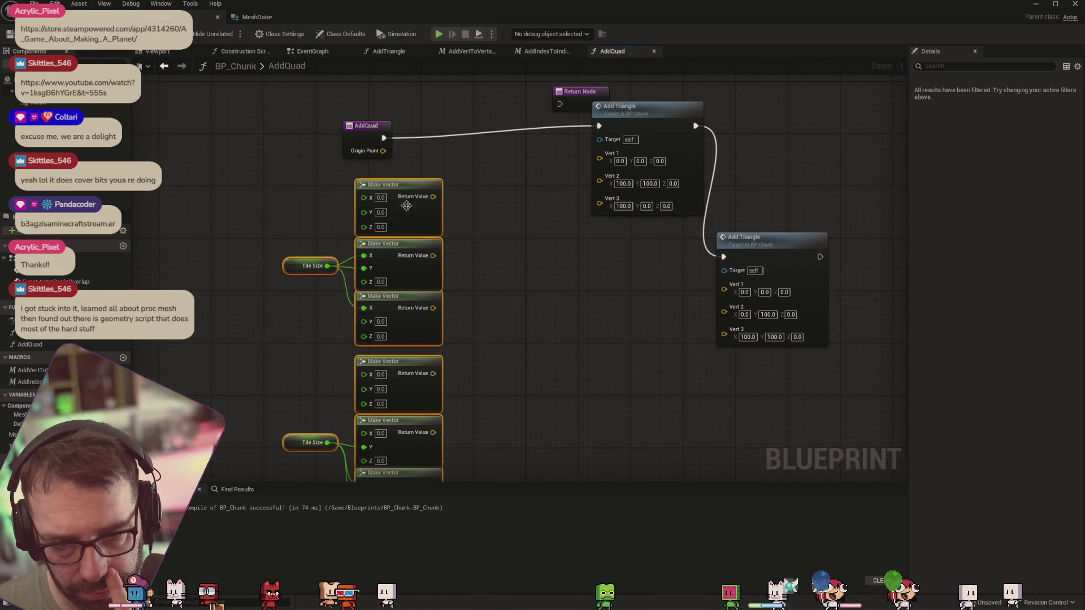
pyautogui.moveTo(426, 186)
pyautogui.mouseDown()
pyautogui.moveTo(371, 183)
pyautogui.moveTo(377, 174)
pyautogui.mouseUp()
pyautogui.click(469, 185)
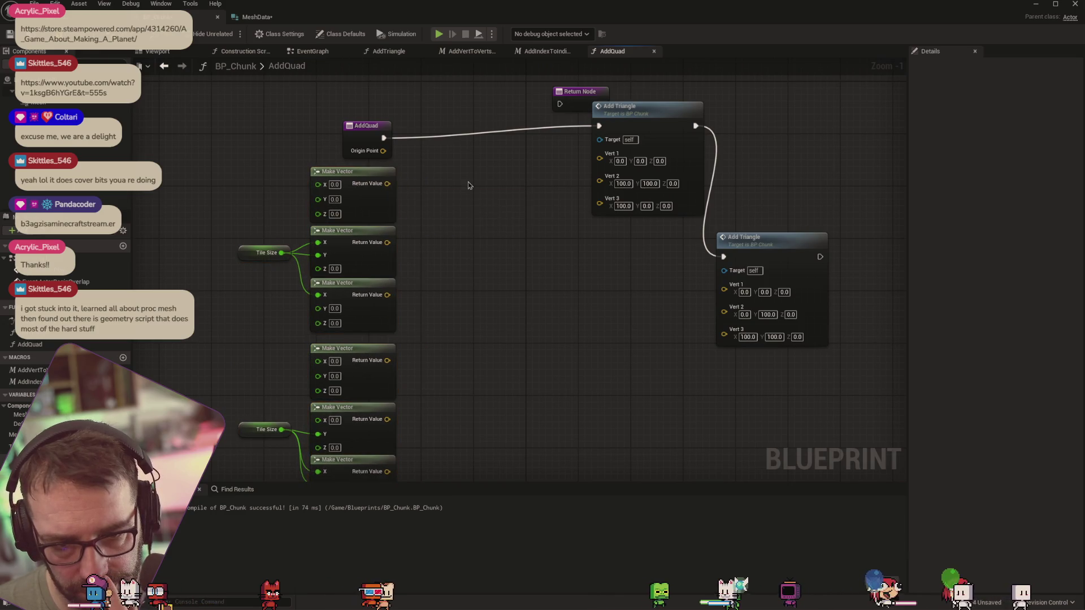